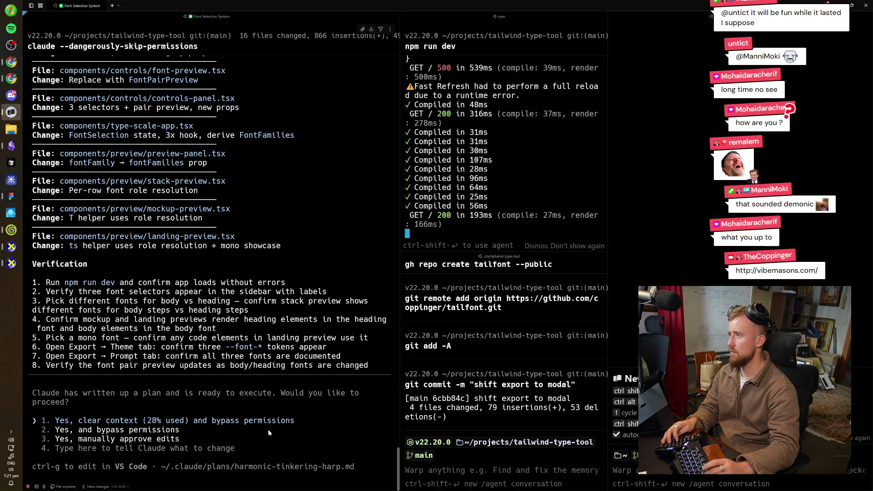
- Approve the font-selection plan in Claude Code and switch to the hackathon website chat in Chrome
key(alt+Tab)
key(alt+Tab)
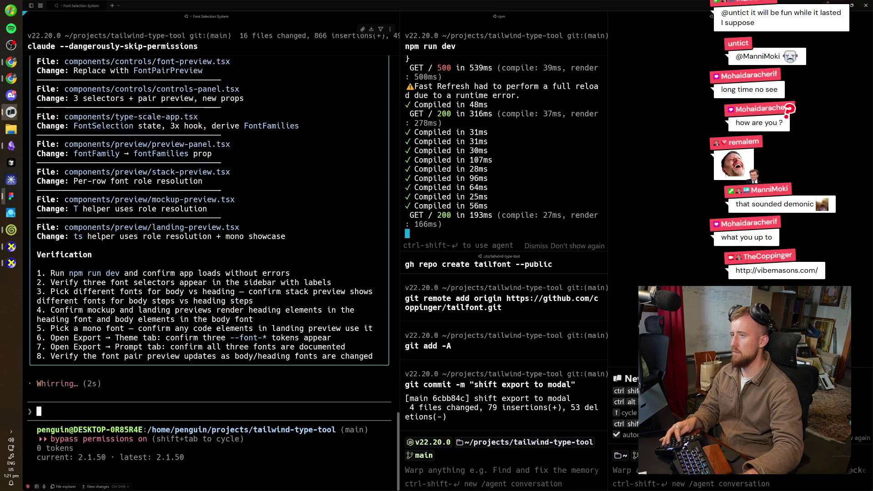
key(alt+Tab)
key(Tab)
click(606, 241)
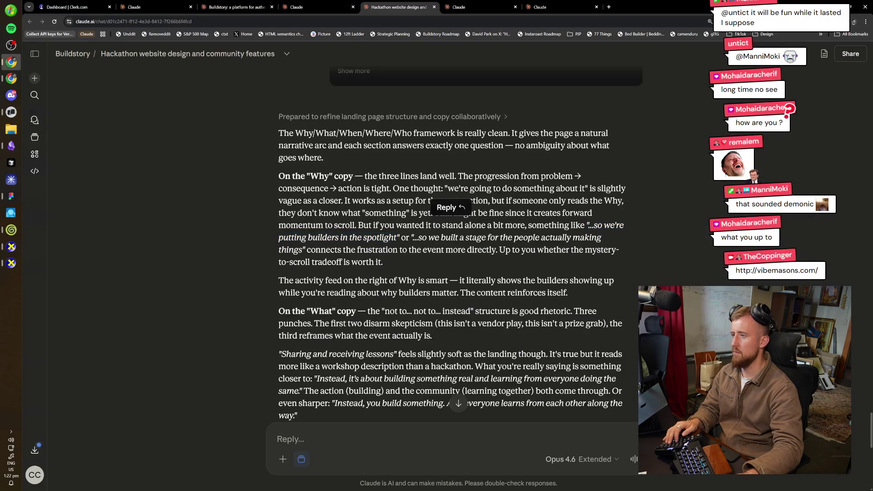
scroll(605, 241, down, 2)
scroll(504, 318, down, 1)
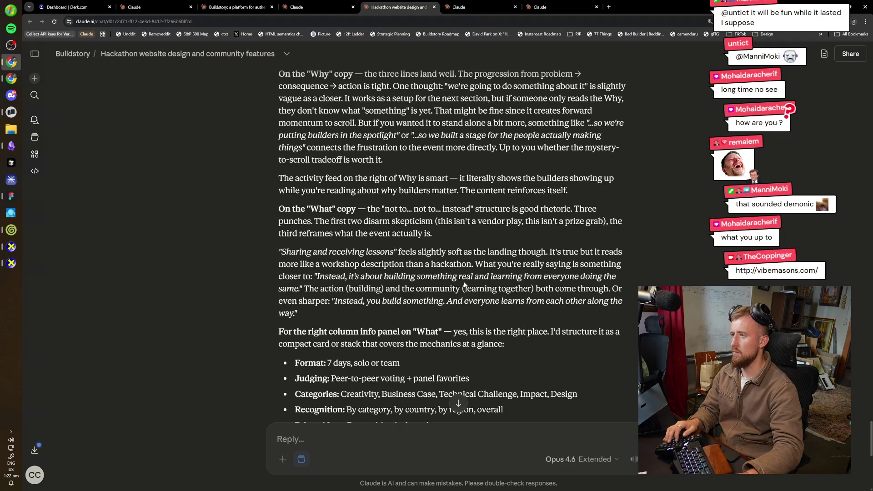
drag(432, 233, 279, 208)
click(646, 183)
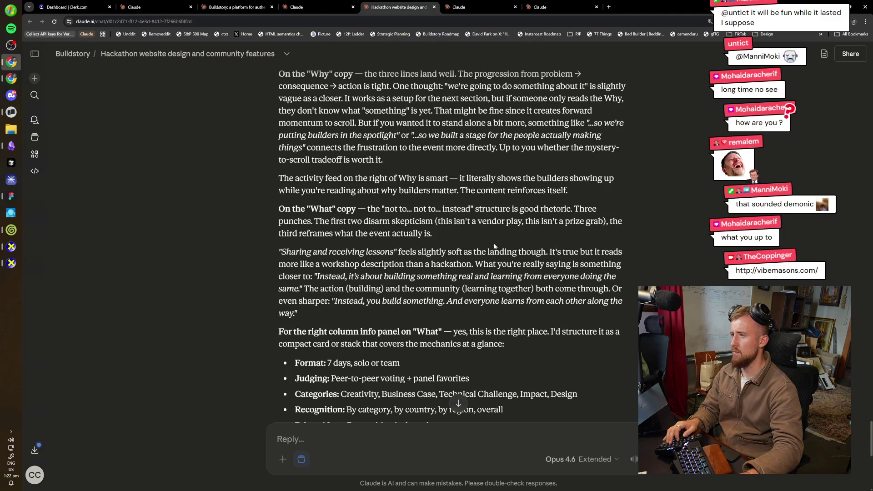
scroll(603, 259, down, 2)
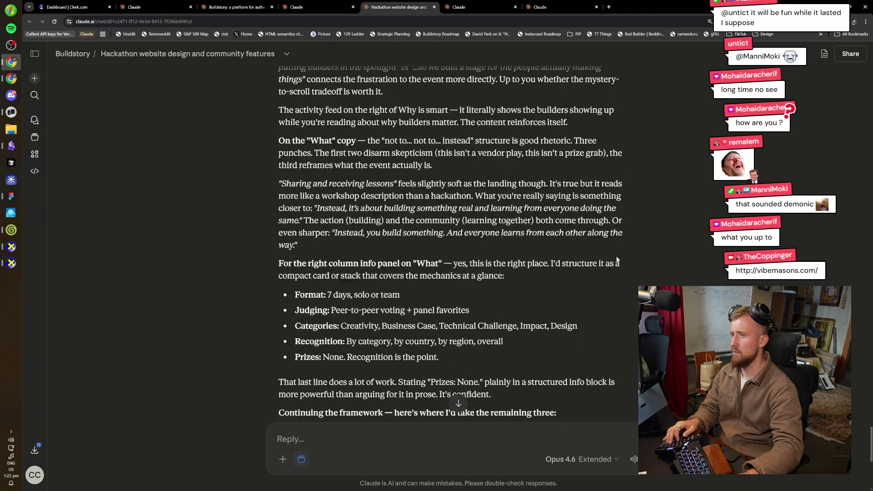
drag(407, 253, 269, 184)
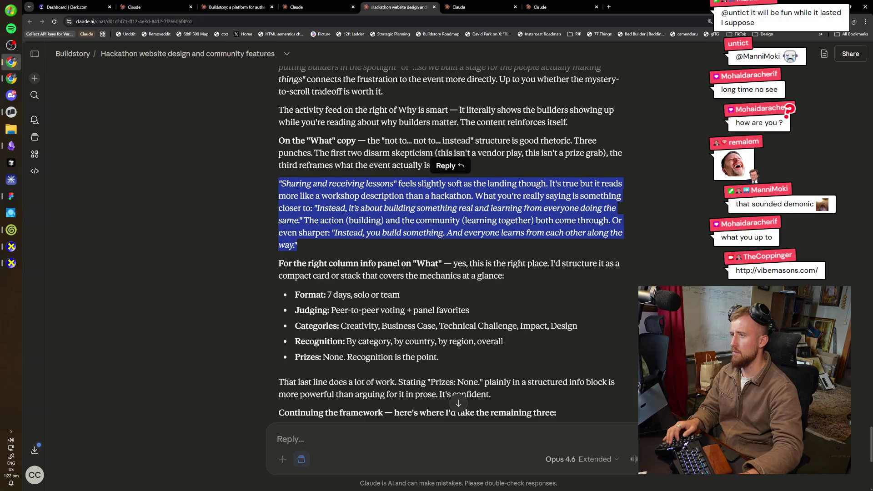
click(645, 218)
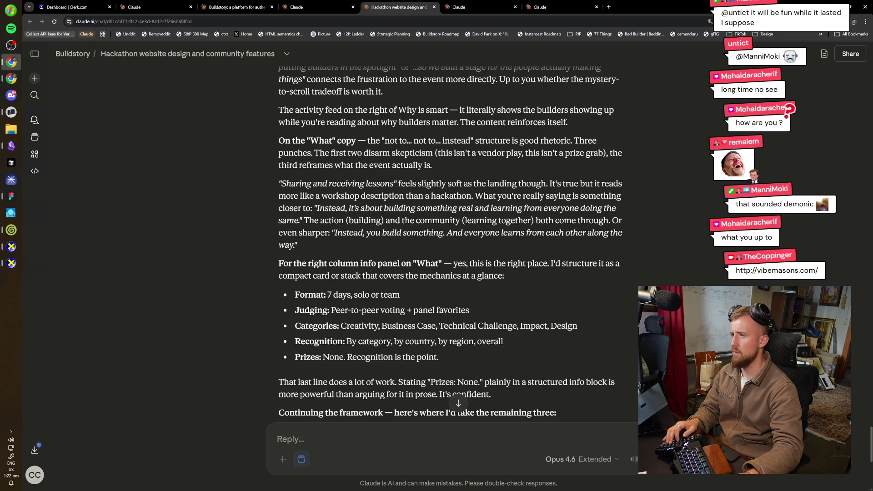
drag(314, 208, 302, 220)
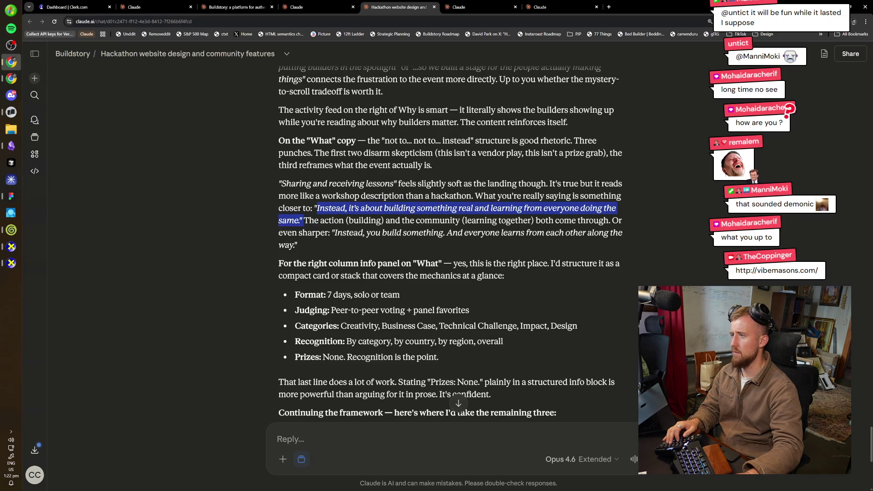
key(alt+Tab)
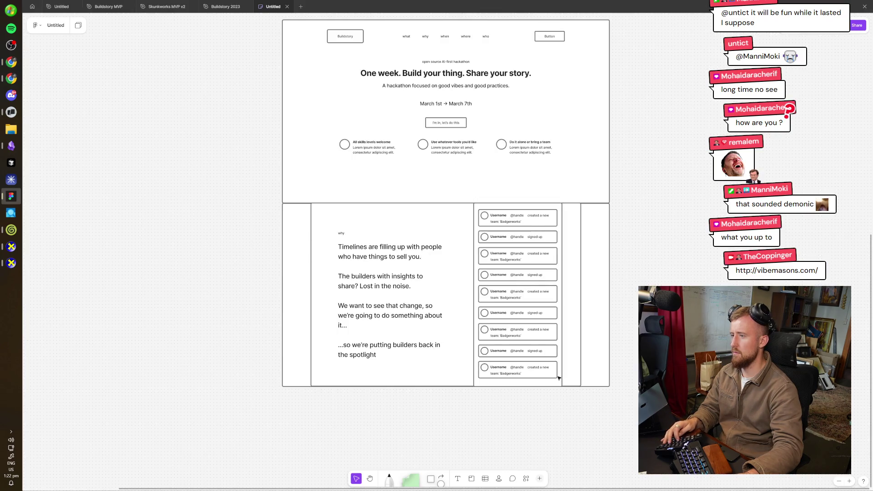
key(alt+Tab)
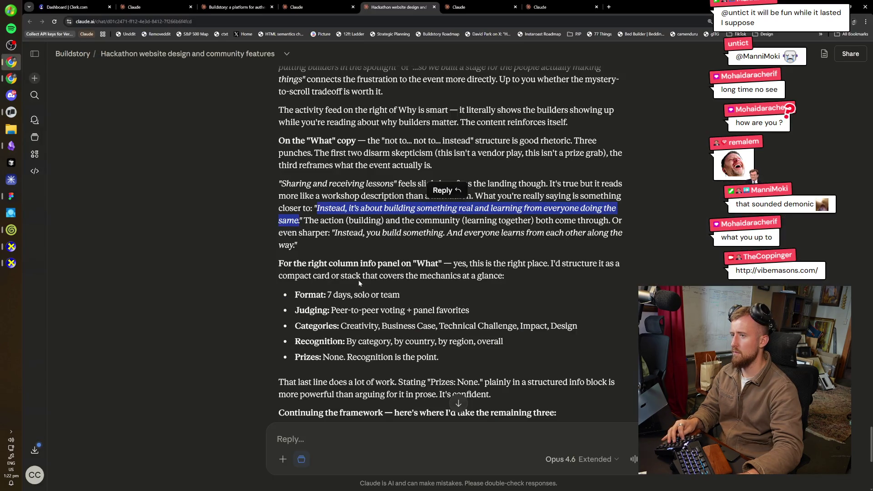
drag(333, 233, 310, 248)
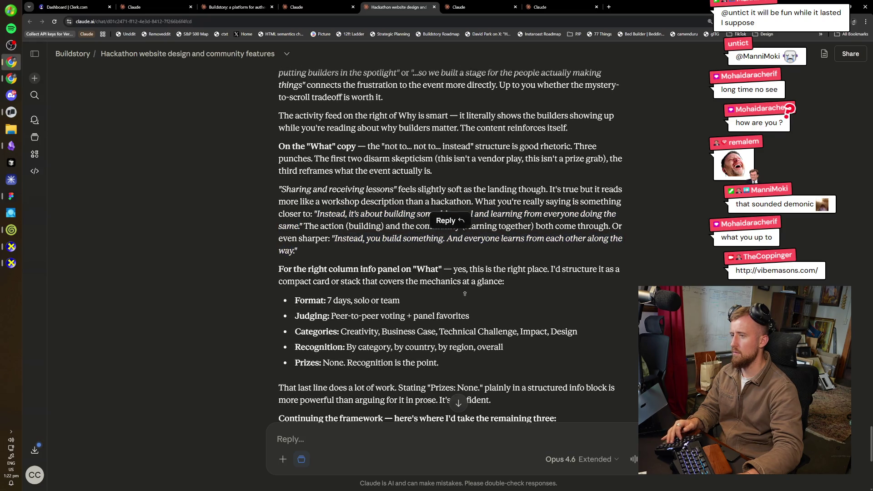
scroll(469, 297, down, 1)
scroll(468, 298, down, 4)
scroll(403, 239, up, 2)
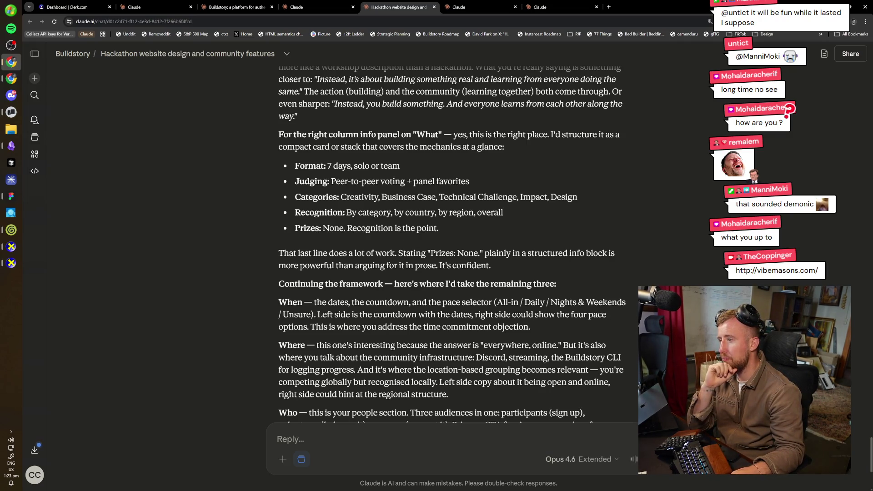
scroll(489, 357, down, 1)
scroll(489, 357, down, 1)
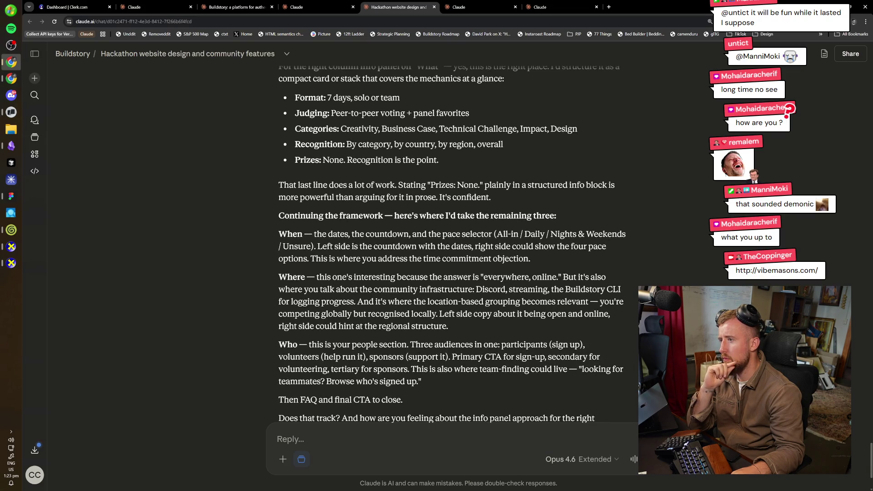
scroll(468, 352, down, 1)
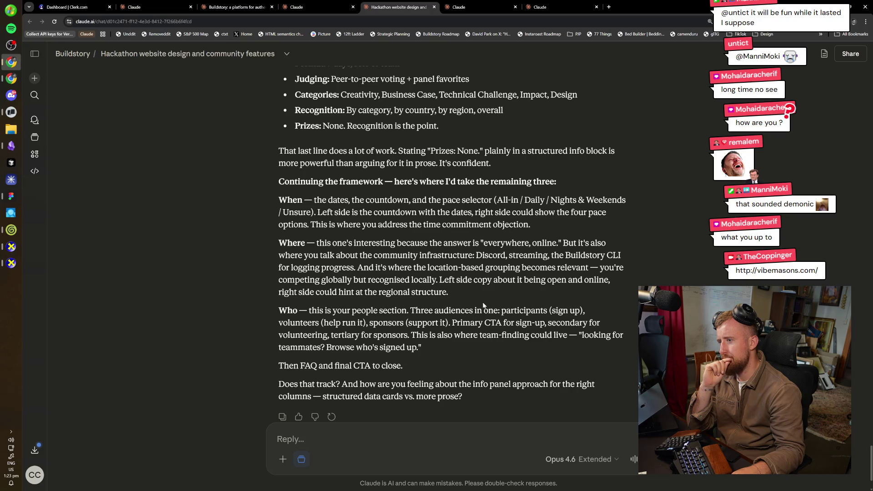
mouse_move(482, 302)
mouse_down()
mouse_move(263, 250)
mouse_move(484, 296)
mouse_up()
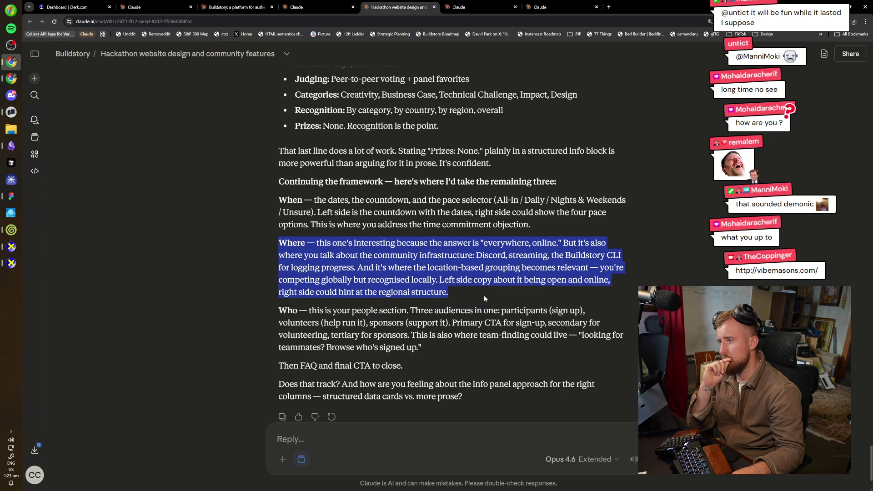
click(484, 299)
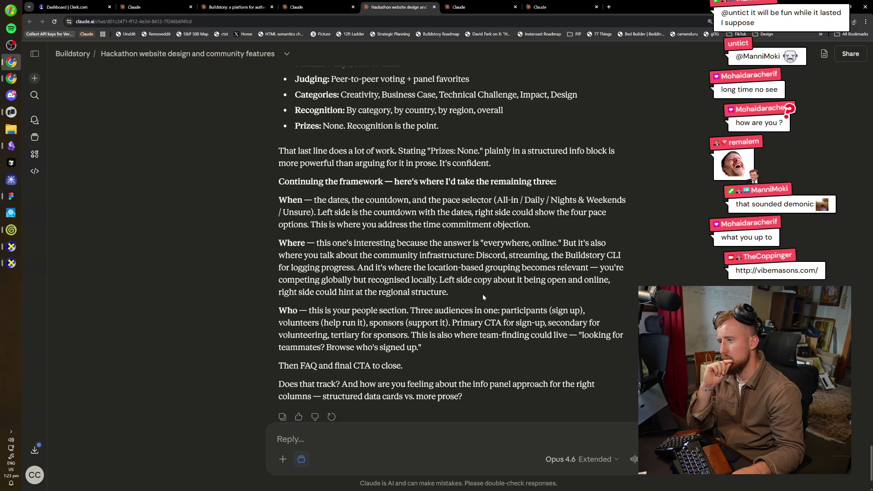
drag(483, 297, 275, 241)
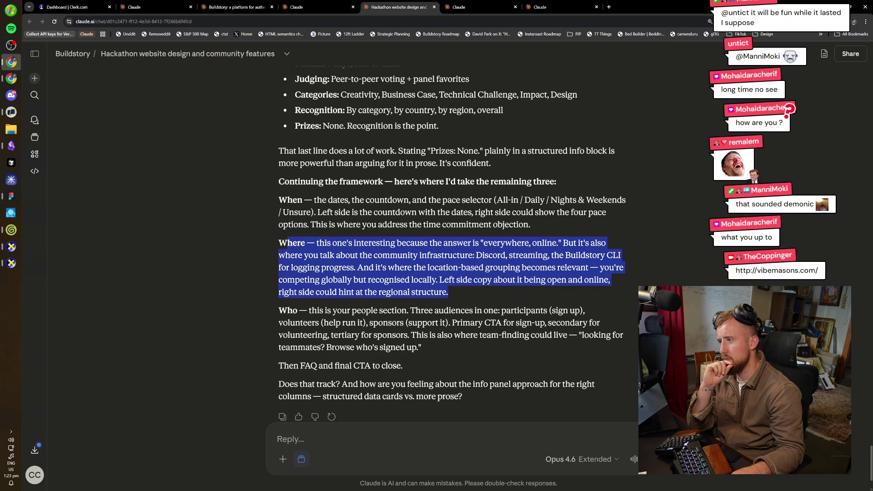
click(275, 241)
scroll(376, 337, down, 2)
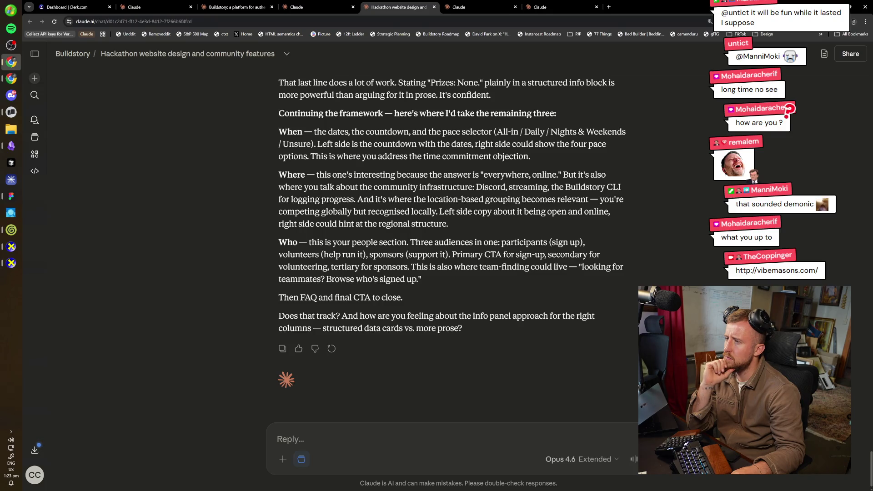
scroll(453, 245, up, 2)
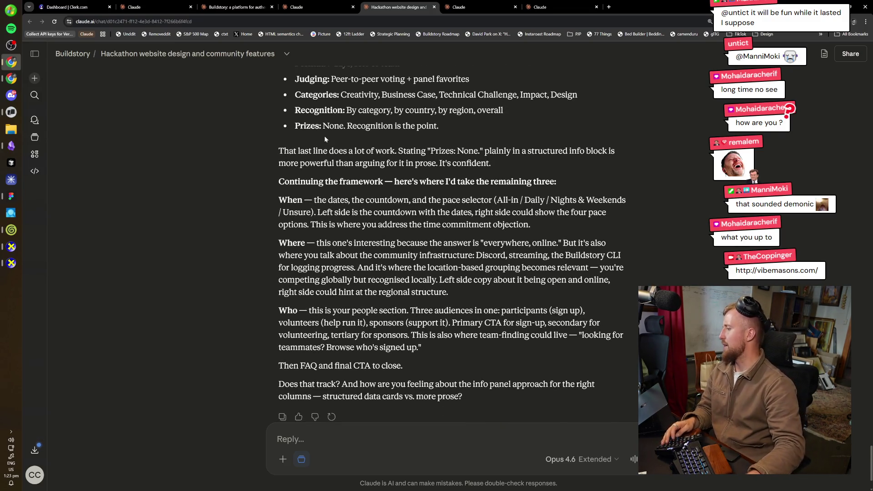
- Duplicate the Why section frame and place the copy below the original
key(alt+Tab)
scroll(550, 270, up, 3)
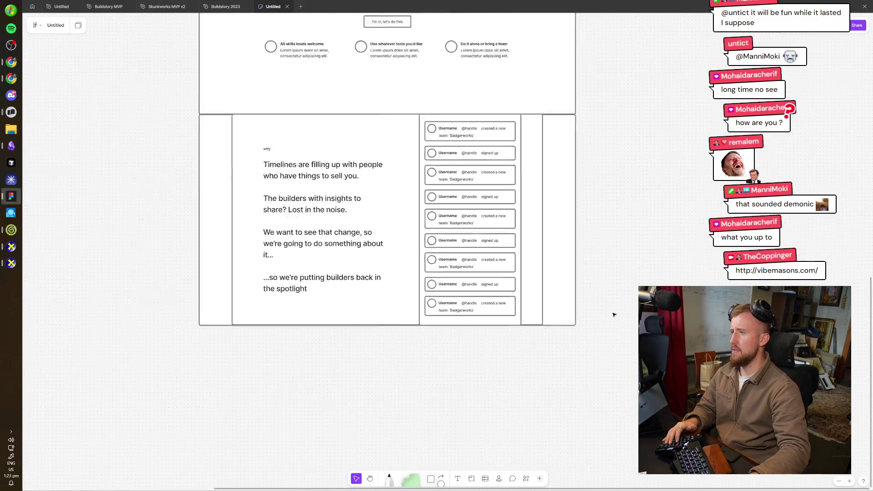
mouse_move(613, 390)
mouse_down()
mouse_move(39, 80)
mouse_move(101, 89)
mouse_up()
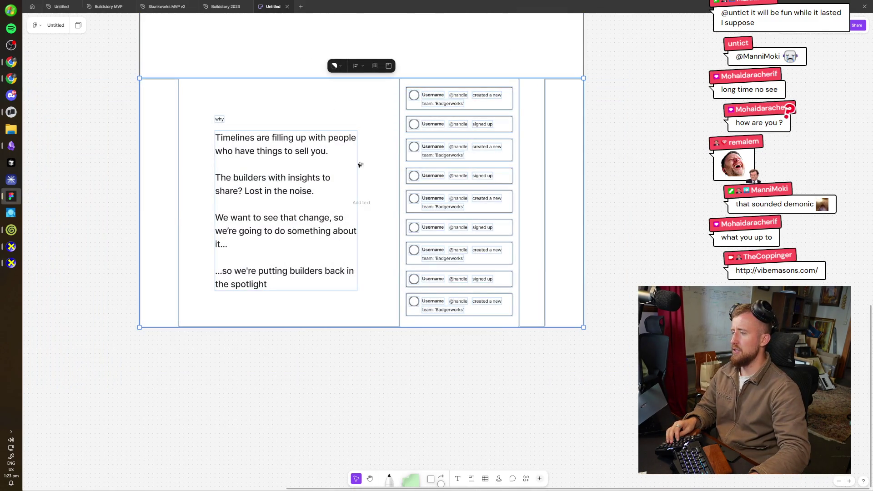
alt+drag(359, 165, 317, 341)
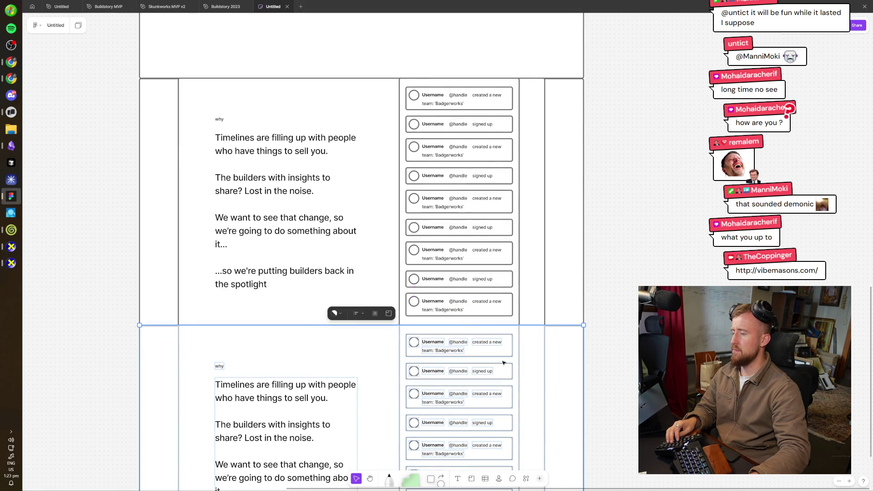
scroll(409, 296, down, 3)
scroll(488, 267, left, 1)
- Widen the copy's right column leftward and delete its activity feed items
click(383, 243)
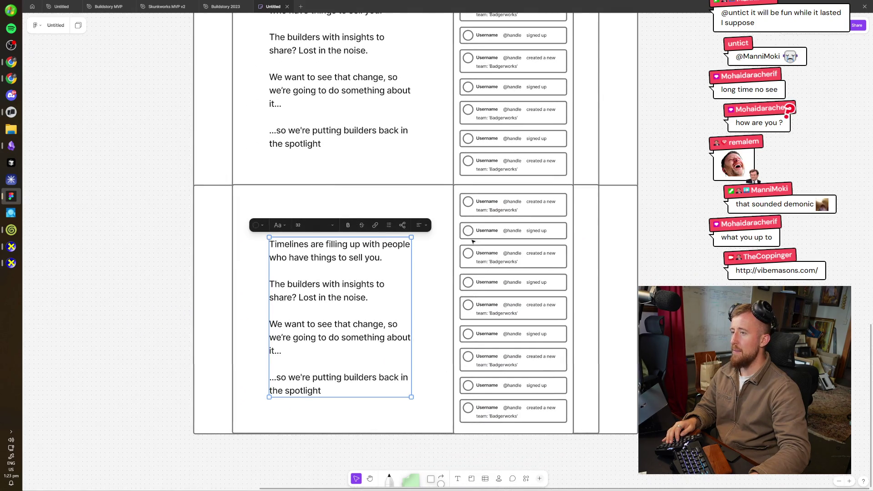
click(453, 237)
drag(453, 237, 411, 247)
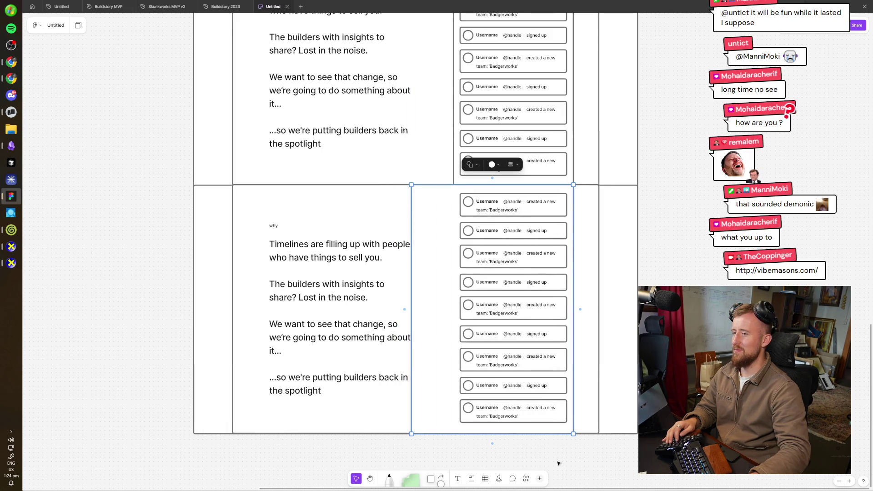
drag(558, 463, 453, 193)
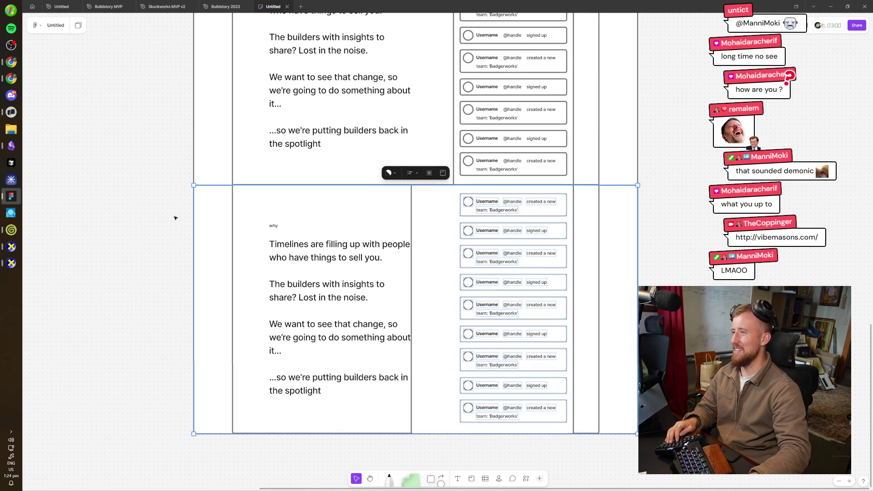
key(Delete)
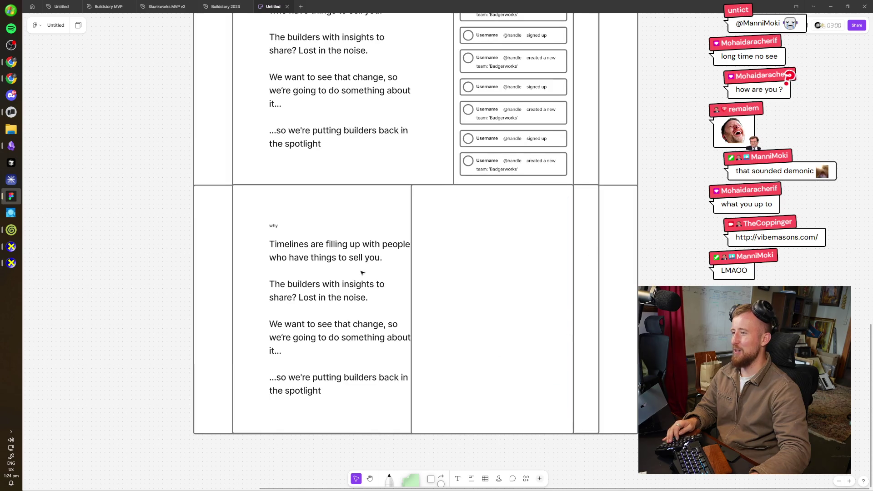
- Narrow the Why text box so its lines rewrap, and nudge it slightly up
scroll(363, 273, down, 1)
scroll(403, 287, up, 2)
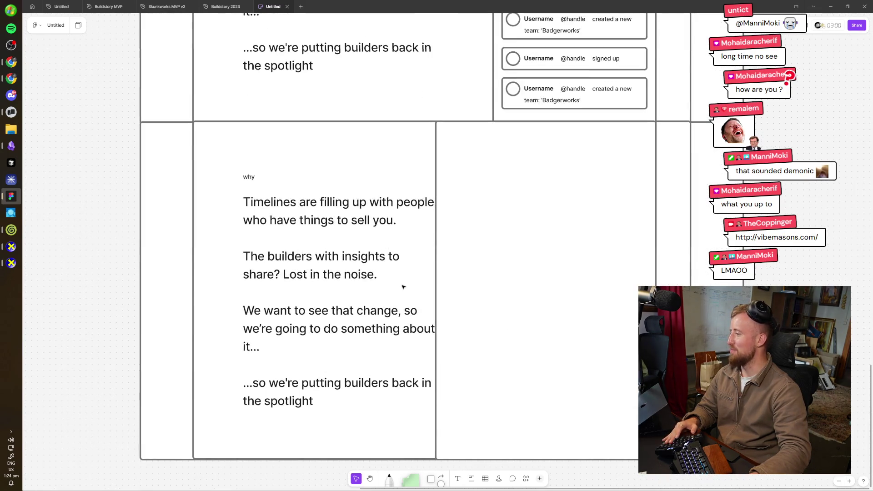
drag(224, 154, 330, 411)
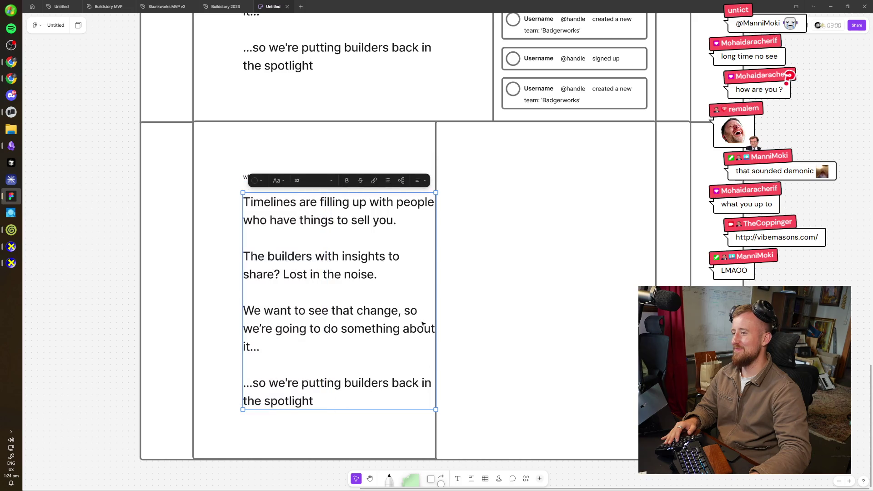
drag(434, 326, 406, 326)
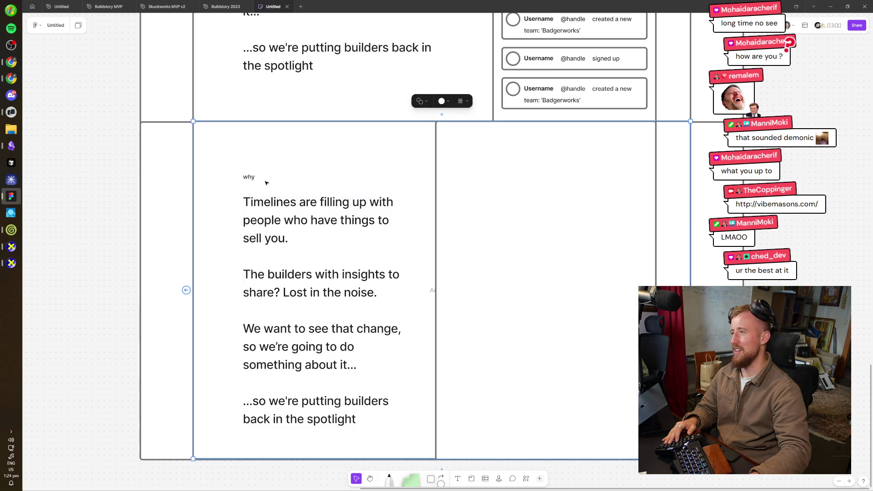
click(272, 238)
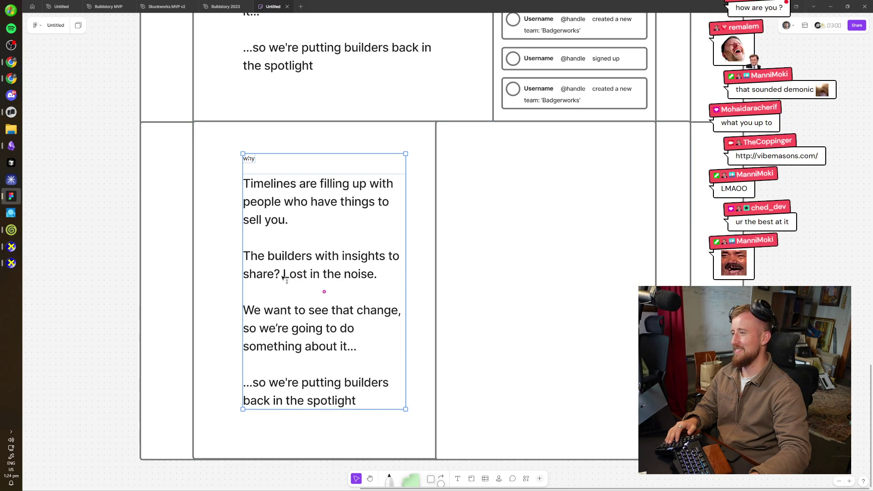
drag(292, 295, 293, 285)
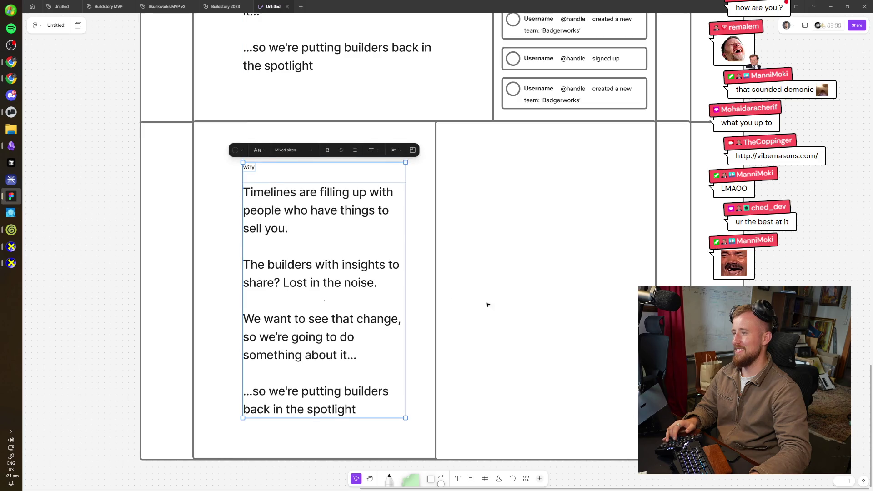
drag(487, 304, 487, 280)
click(560, 324)
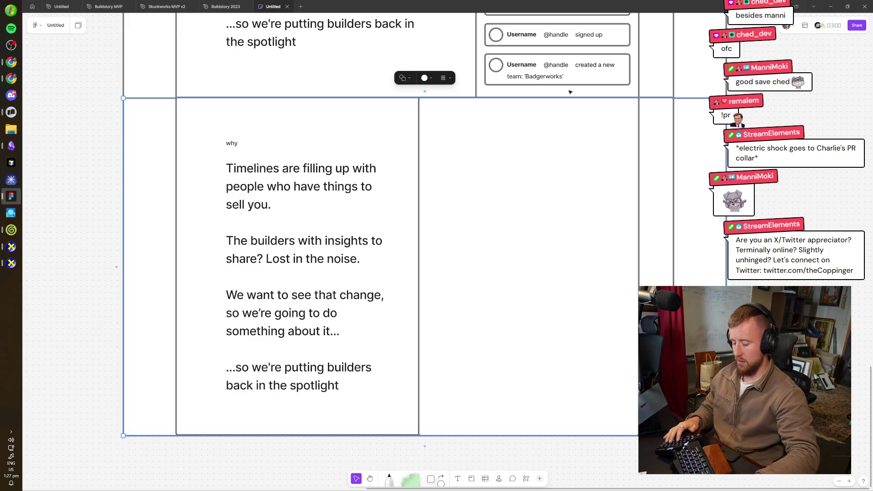
- Clear the selection on the finished 'why' label and four-paragraph Why copy layout
key(Escape)
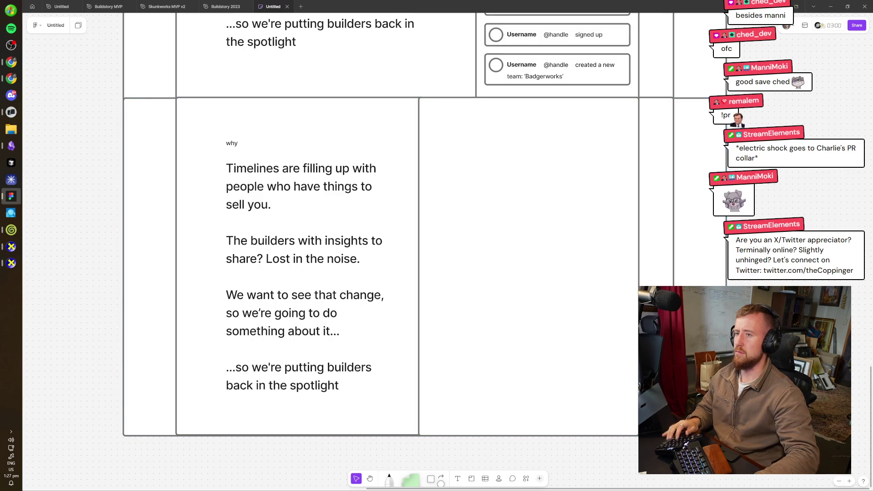
scroll(575, 240, down, 5)
scroll(375, 156, up, 5)
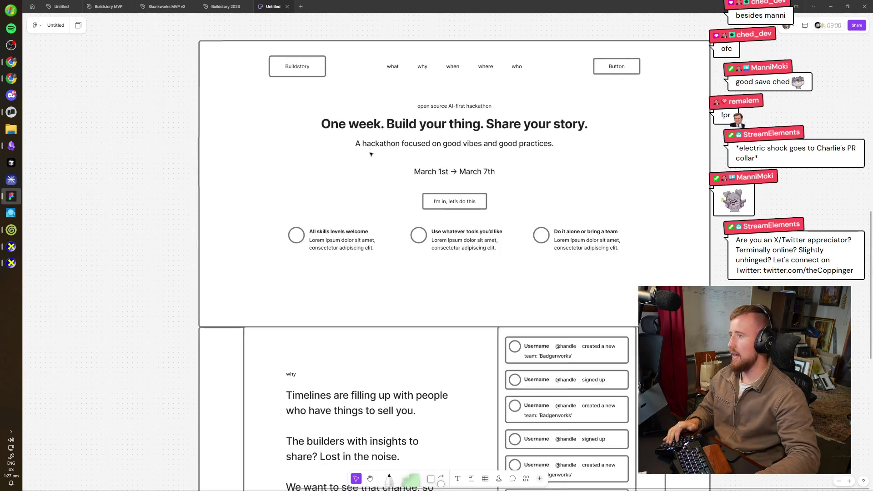
scroll(375, 157, down, 4)
scroll(375, 157, down, 3)
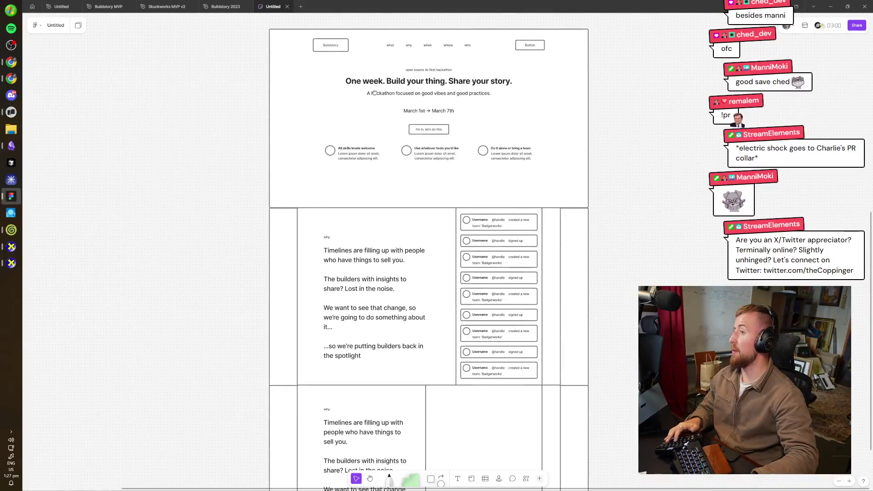
mouse_move(590, 27)
mouse_down()
mouse_move(198, 358)
mouse_move(216, 476)
mouse_up()
scroll(535, 247, up, 3)
key(Escape)
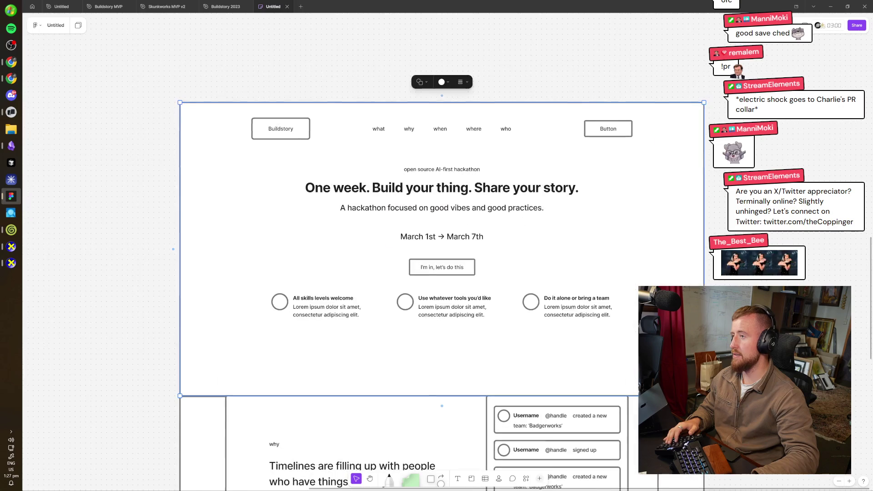
scroll(415, 189, up, 3)
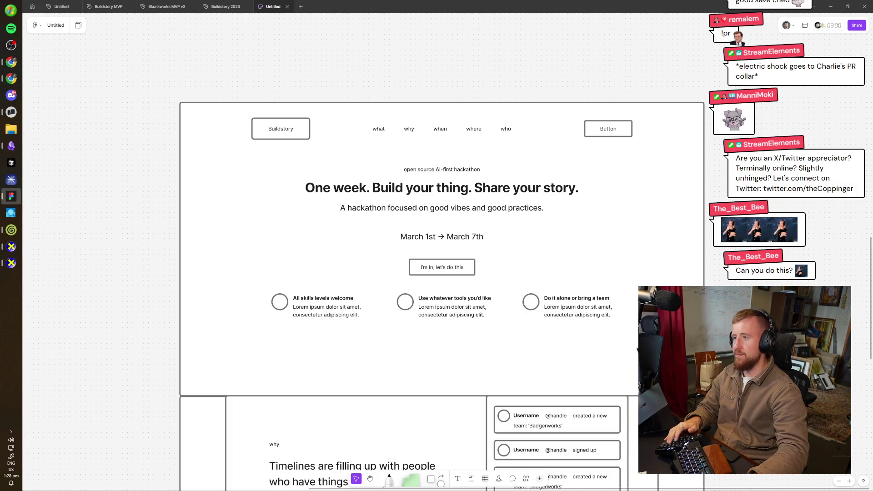
drag(641, 352, 257, 164)
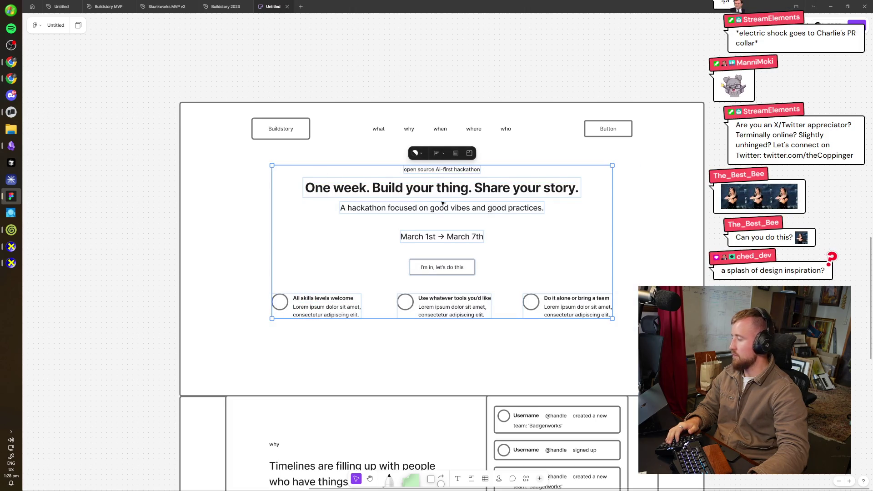
key(Escape)
drag(744, 253, 675, 192)
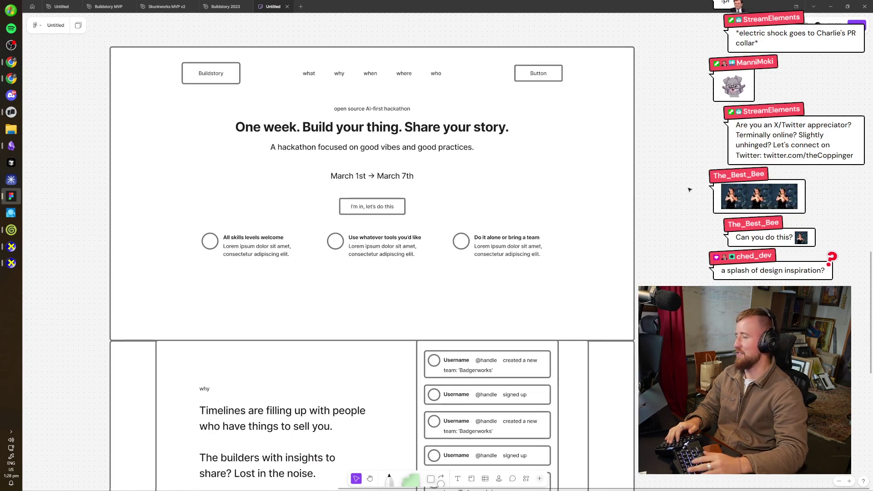
key(o)
scroll(481, 182, down, 3)
- Draw a large circle on empty canvas and move it onto the hero wireframe
scroll(482, 182, right, 8)
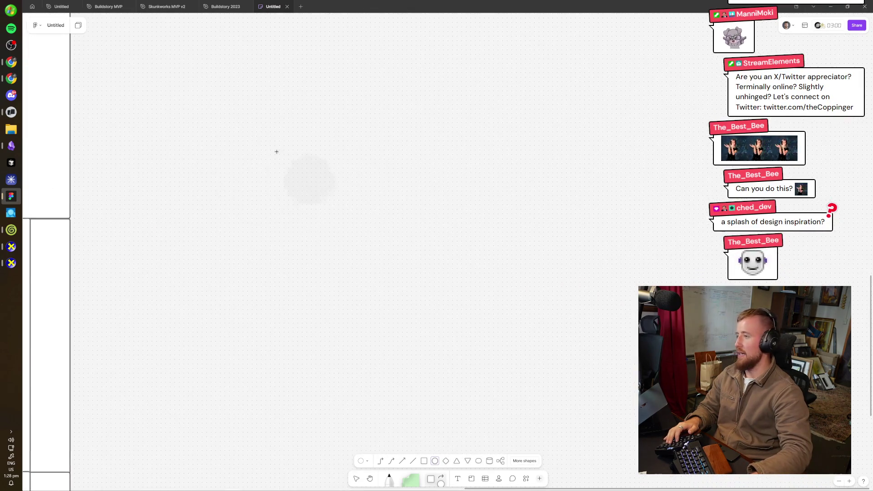
drag(252, 131, 502, 365)
key(Escape)
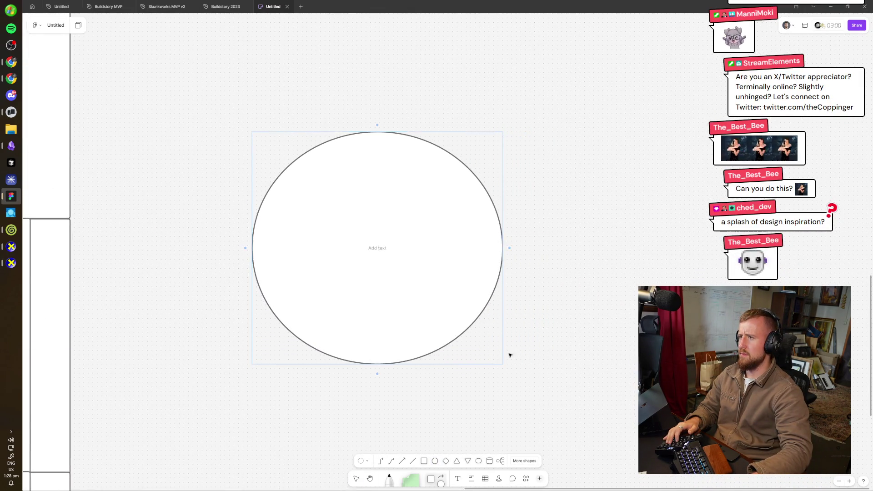
scroll(510, 355, left, 10)
drag(680, 312, 140, 312)
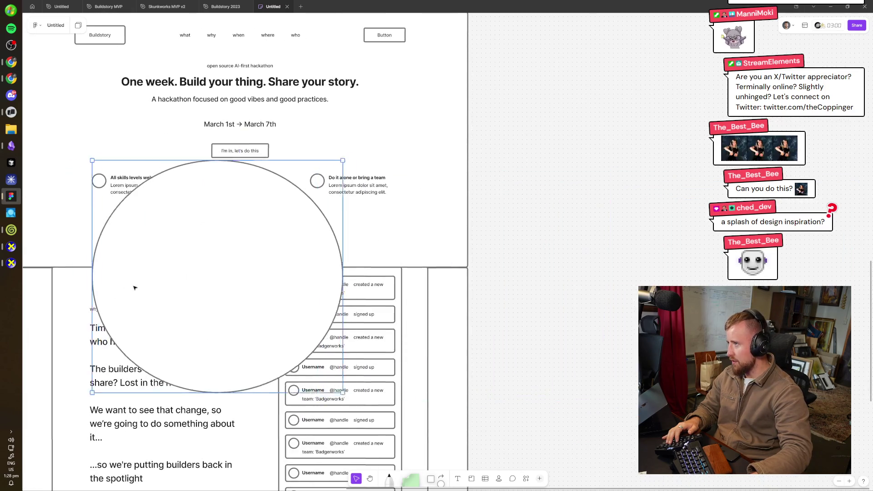
- Send the circle behind the hero content so its arc sits under the feature row
scroll(250, 286, left, 4)
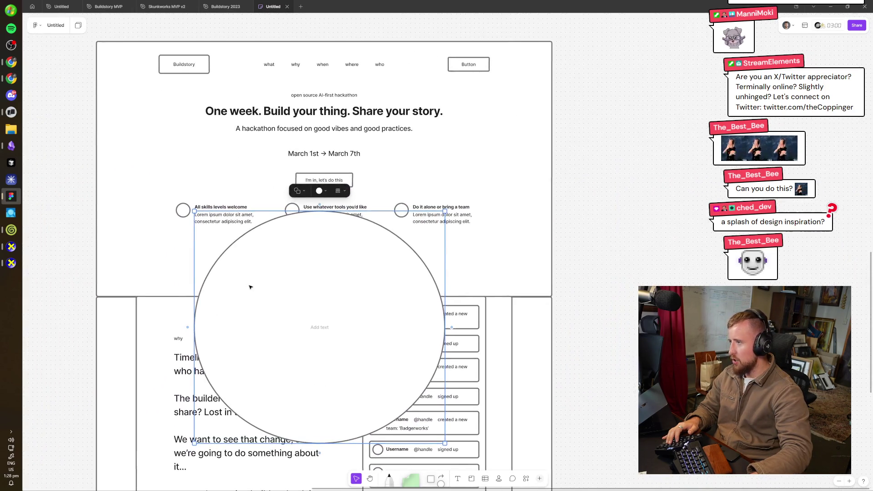
key(ctrl+[)
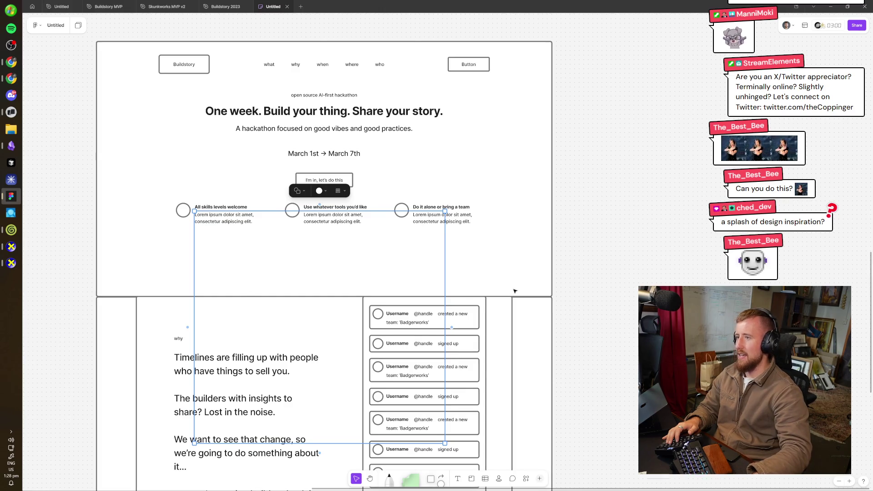
click(519, 278)
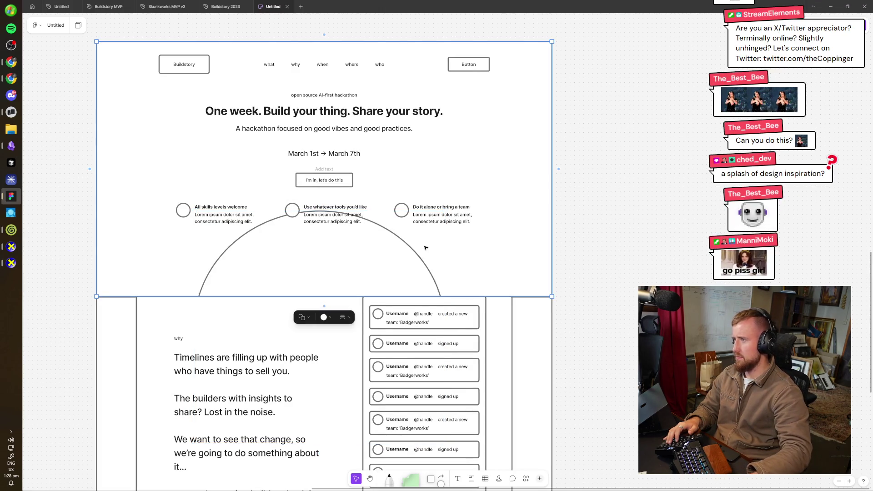
key(Escape)
scroll(519, 277, left, 4)
click(440, 293)
click(609, 261)
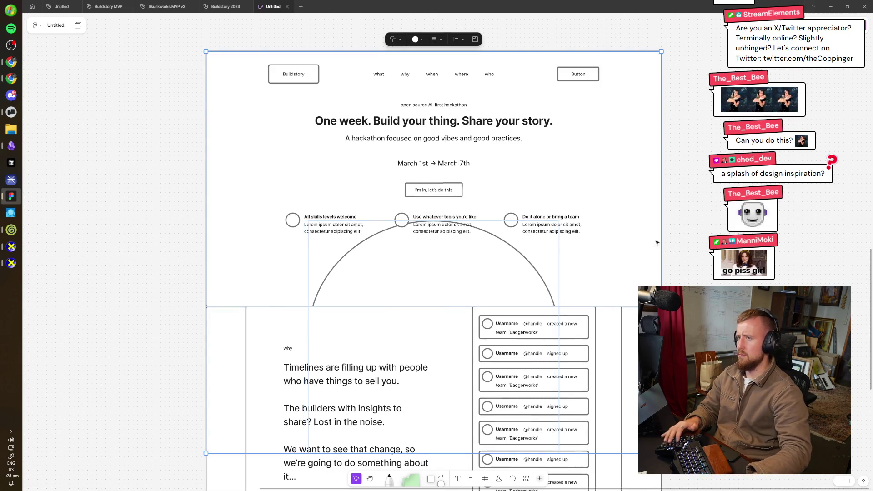
click(189, 146)
ctrl+scroll(306, 183, up, 2)
ctrl+scroll(610, 156, up, 1)
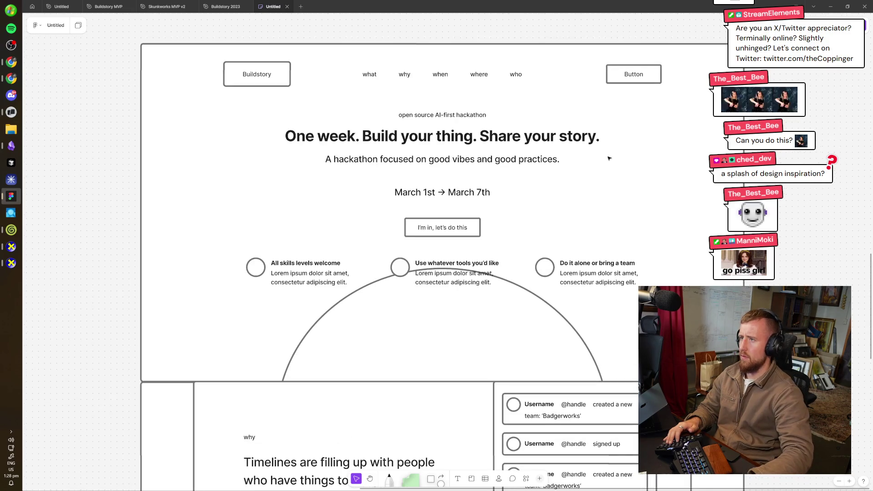
scroll(433, 185, up, 1)
- Insert 'global, fully remote' after 'A' in the hero subtitle
double_click(411, 171)
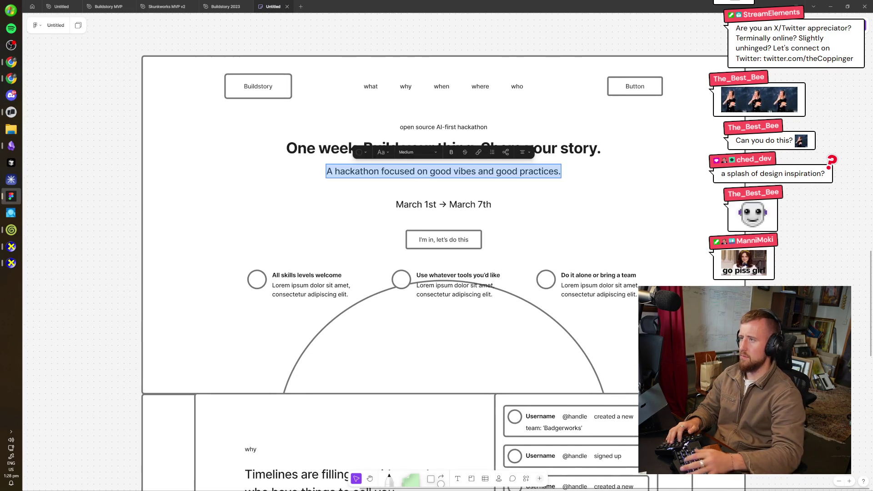
click(332, 171)
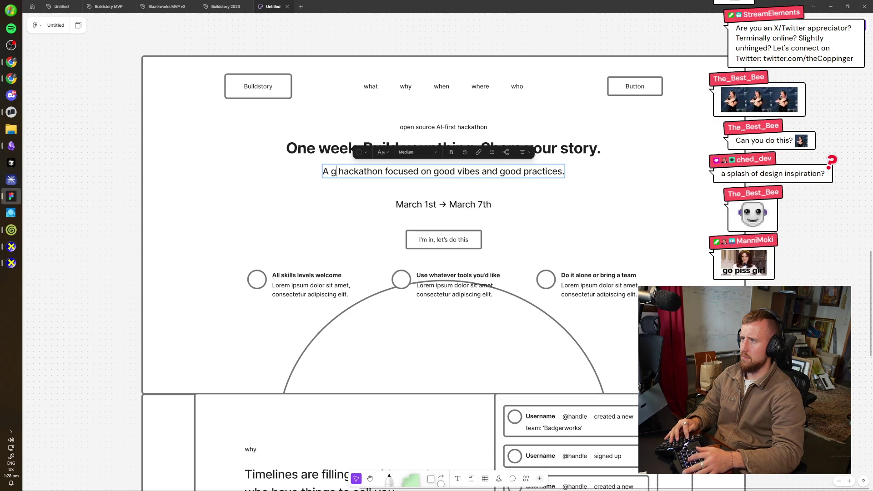
text(lobal, full-)
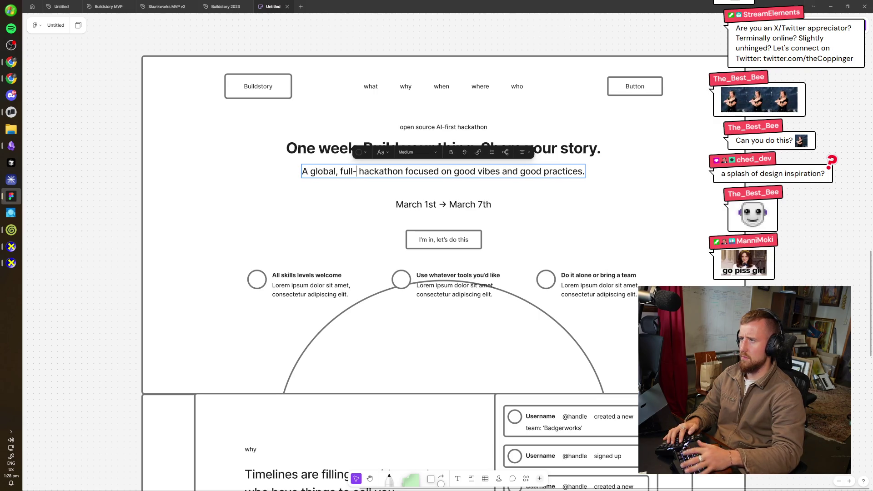
key(BackSpace)
text(y r)
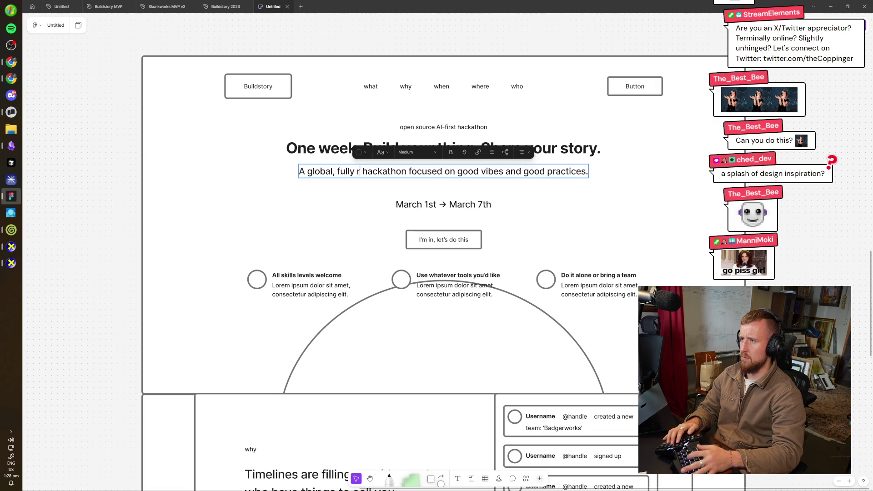
text(emote)
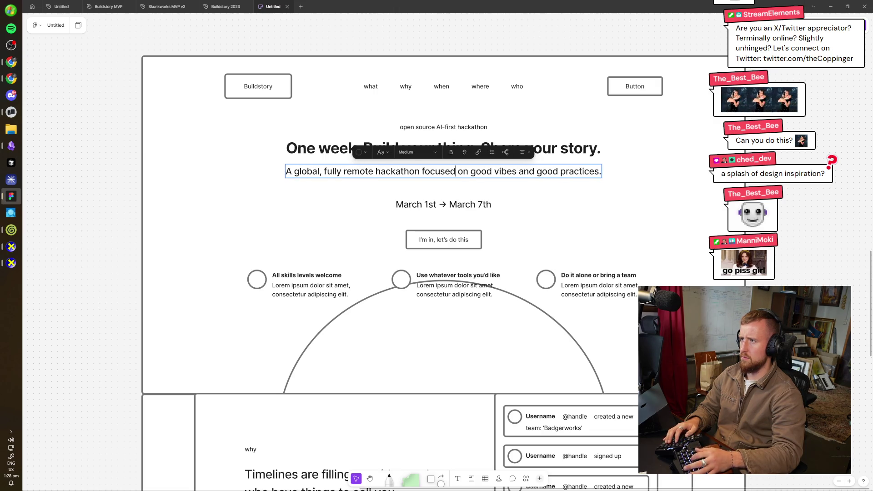
click(457, 222)
scroll(457, 222, up, 3)
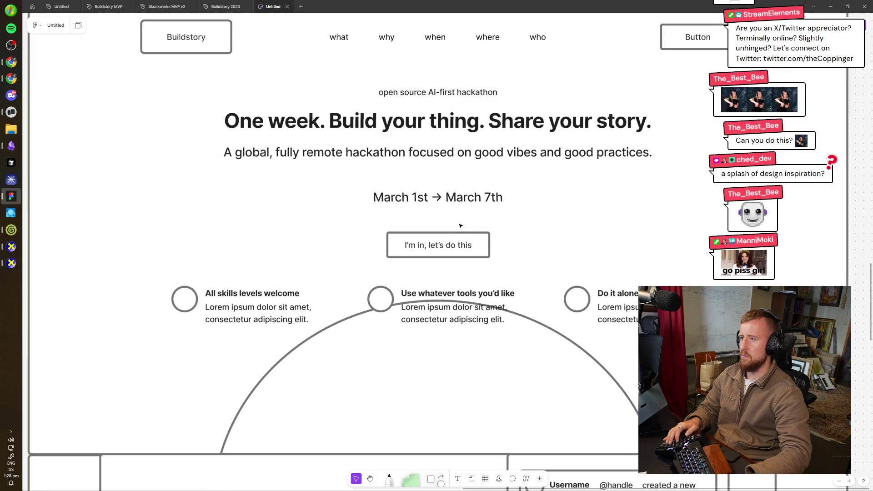
- Shrink the large arc by lowering its top edge and widen it evenly around its centre
click(455, 197)
scroll(456, 285, down, 2)
click(459, 332)
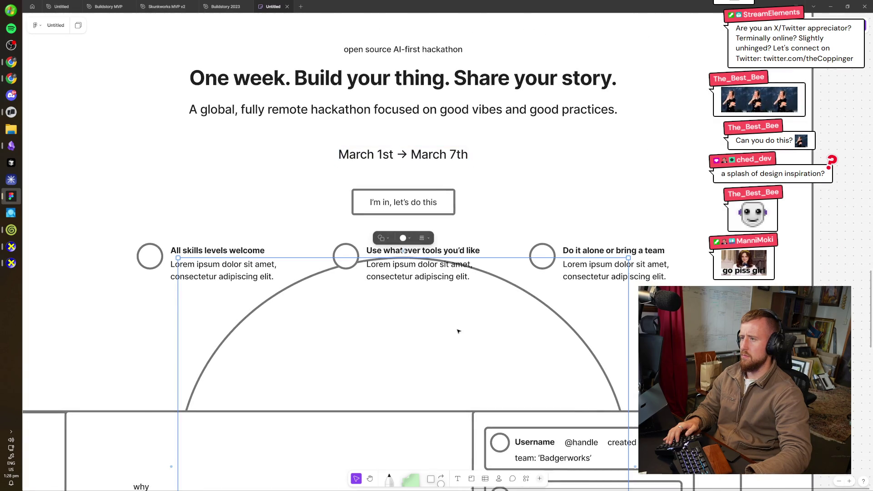
scroll(480, 249, down, 3)
scroll(478, 254, down, 2)
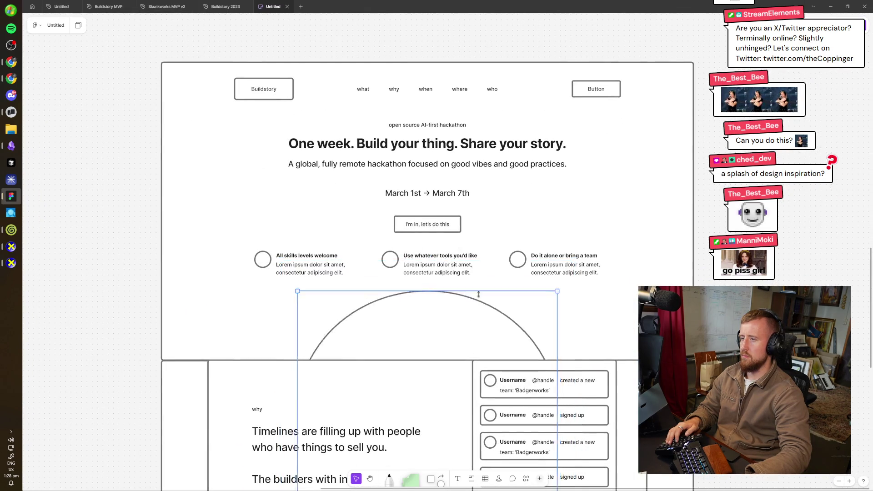
drag(478, 260, 478, 288)
drag(561, 331, 554, 336)
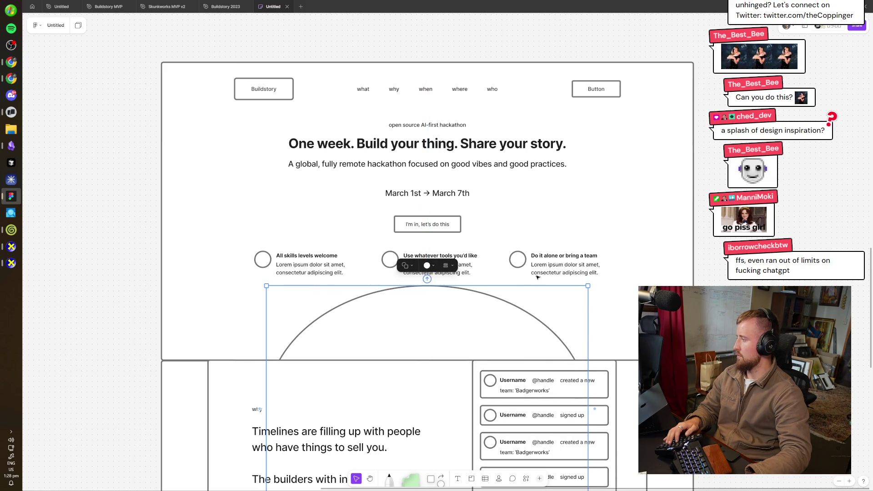
- Move the hero headline, date, call-to-action button and feature row up slightly
mouse_move(638, 238)
mouse_down()
mouse_move(236, 284)
mouse_move(609, 184)
mouse_up()
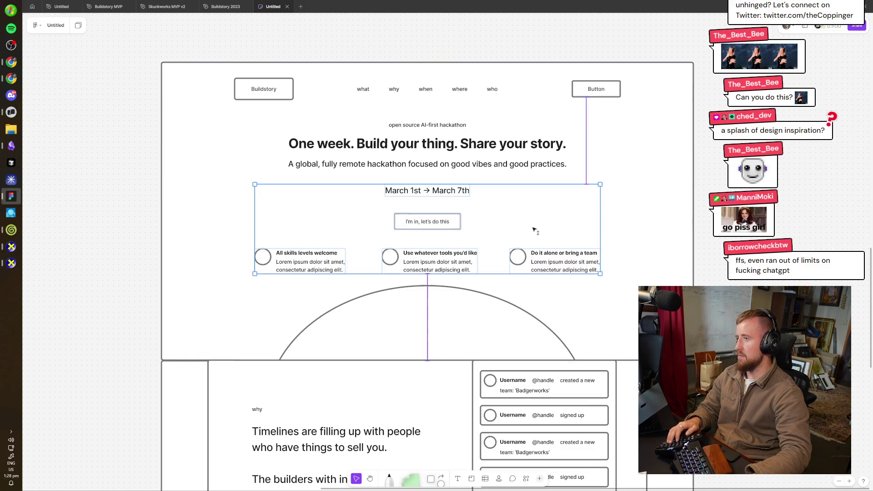
drag(536, 231, 530, 226)
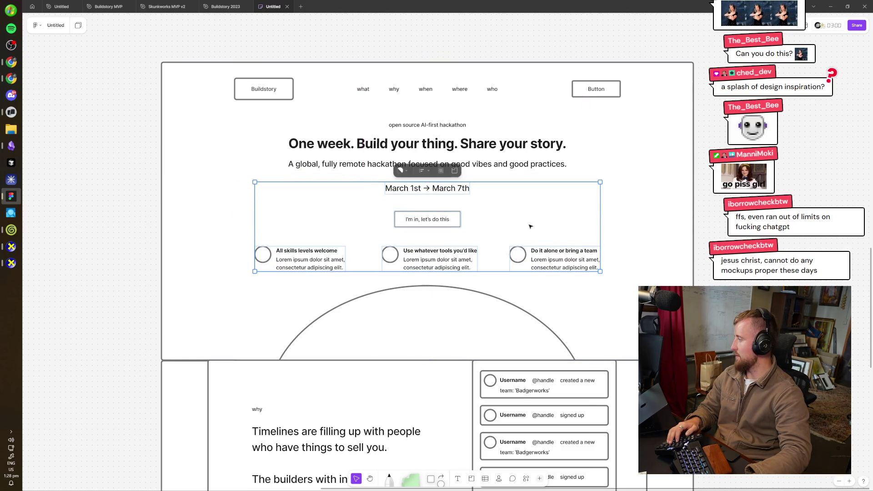
click(684, 234)
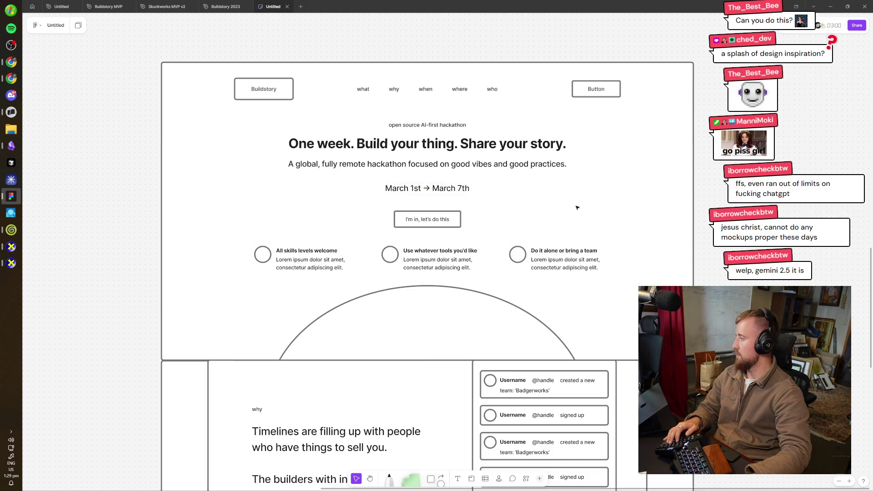
drag(644, 111, 204, 287)
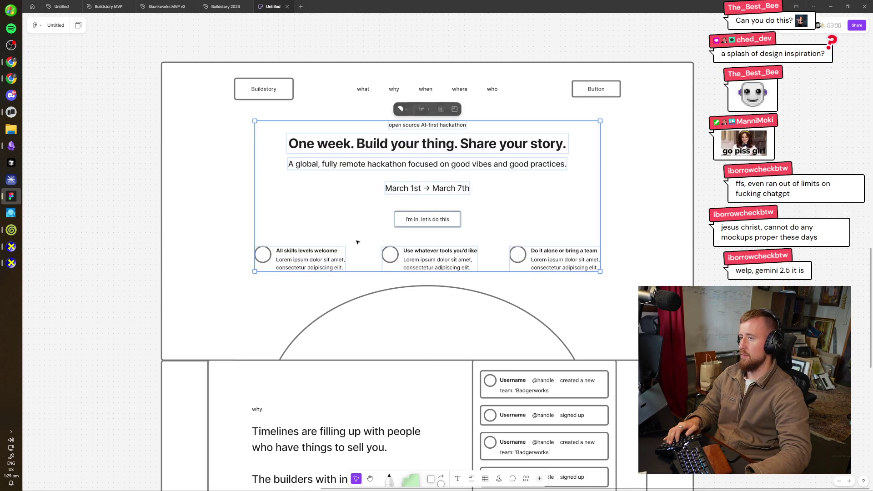
drag(402, 217, 403, 212)
click(656, 197)
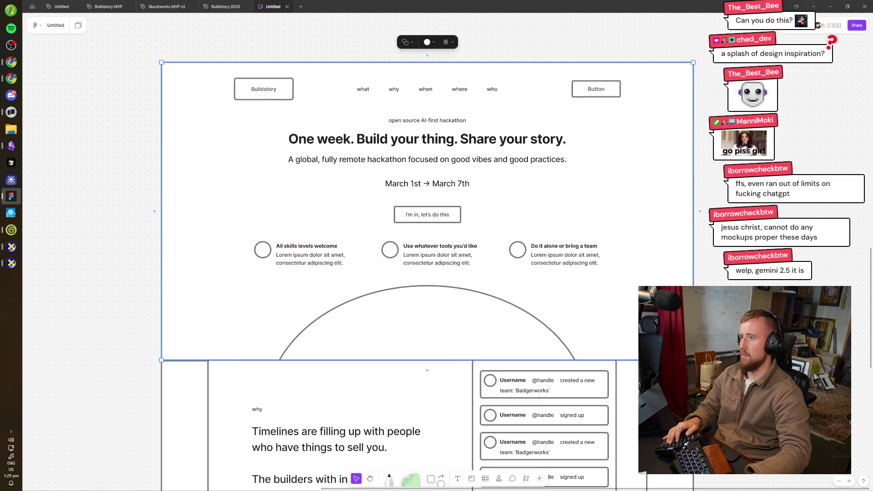
- Nudge the semicircle arc into a slightly adjusted position
click(486, 315)
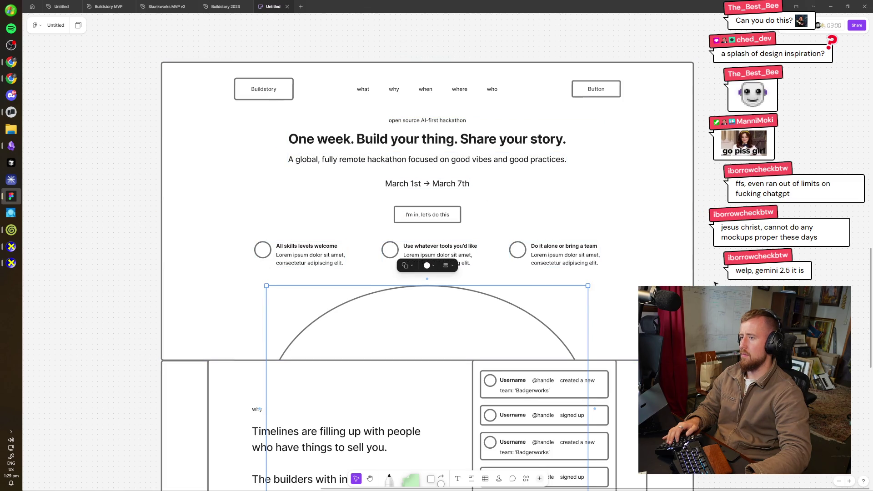
drag(491, 308, 490, 308)
click(816, 281)
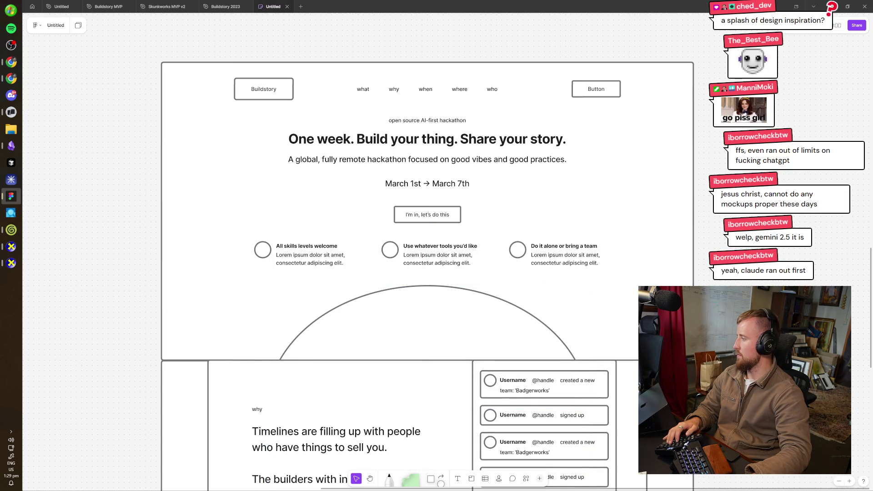
- Wrap the logo, nav links and Button along the top into their own frame
scroll(656, 90, left, 2)
scroll(656, 90, up, 1)
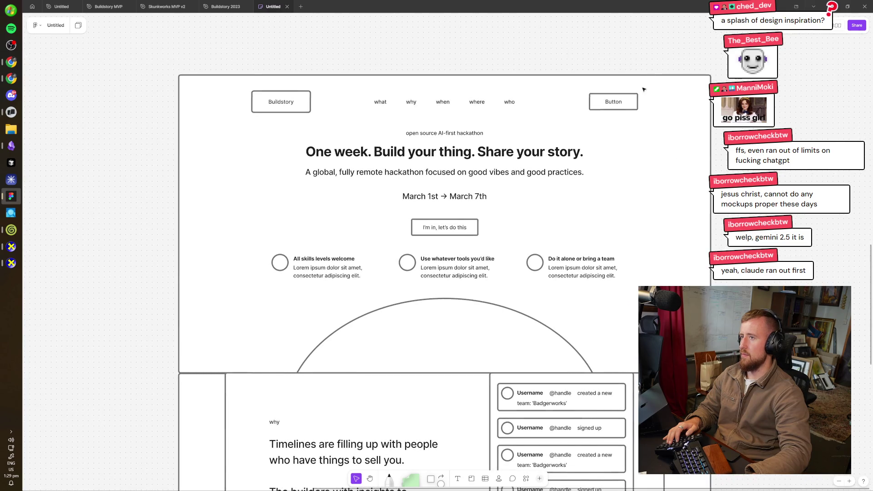
drag(656, 90, 356, 134)
key(shift+a)
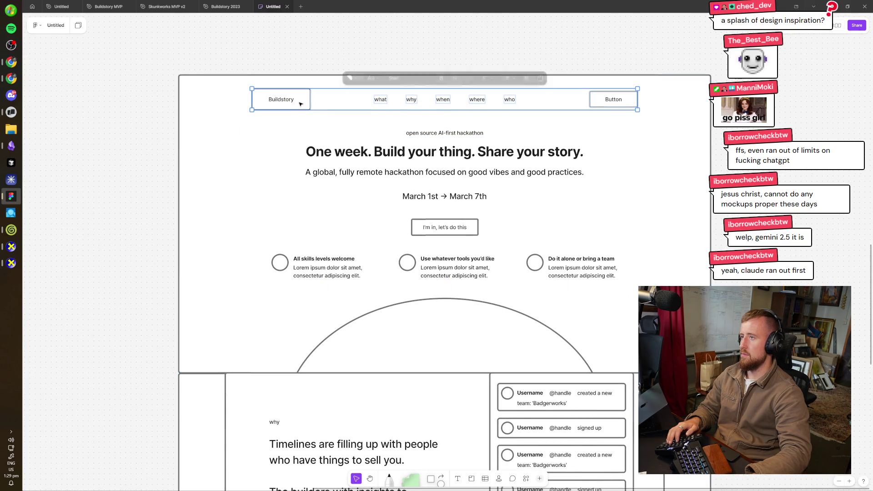
click(637, 165)
key(Escape)
scroll(436, 273, down, 1)
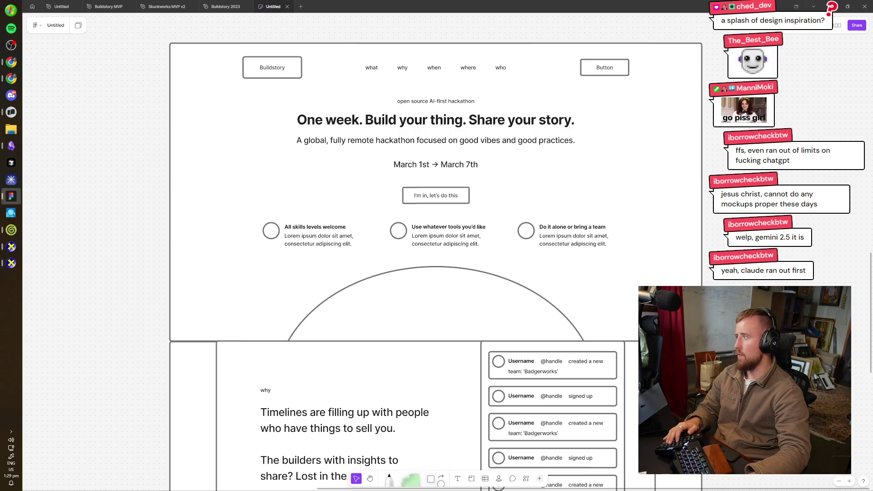
scroll(428, 264, up, 1)
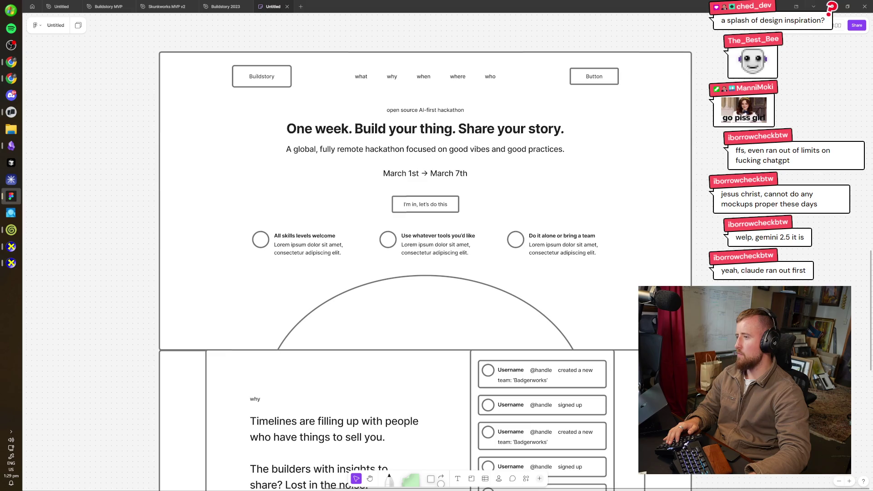
- Open a new browser tab and go to the Paper Shaders gallery at shaders.paper.design
click(11, 78)
key(ctrl+t)
text(shaders.paper.design)
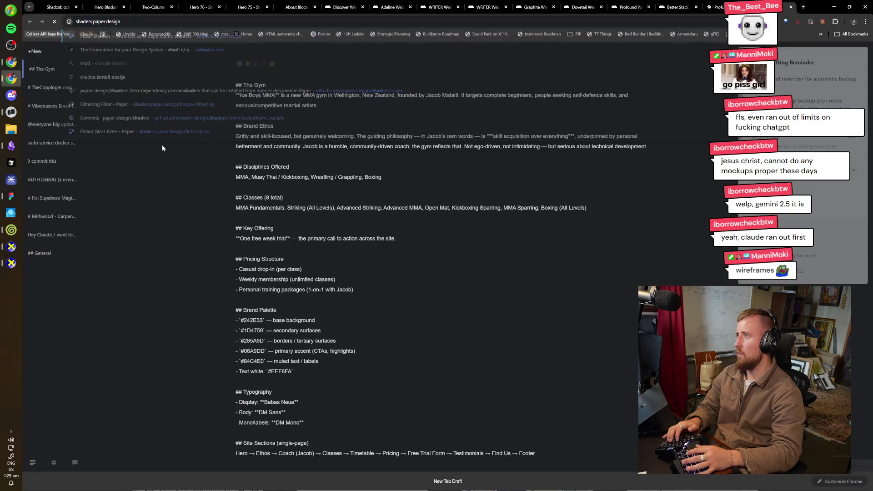
scroll(237, 287, down, 5)
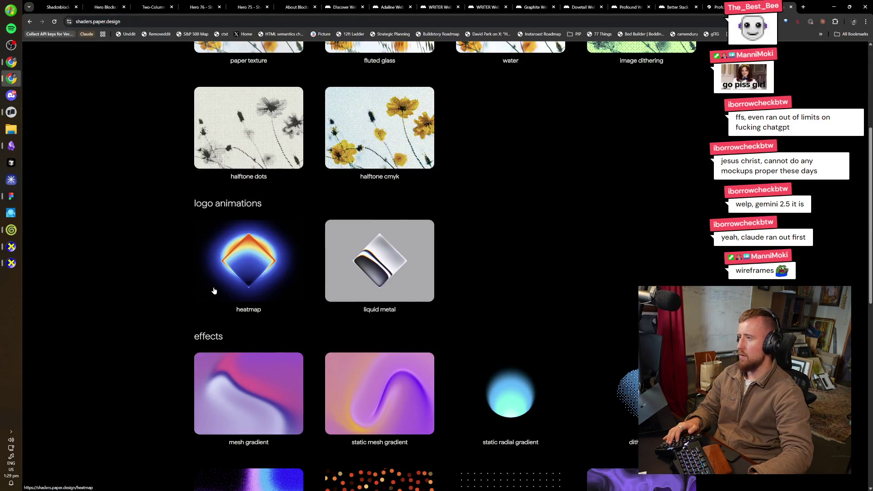
scroll(214, 290, down, 2)
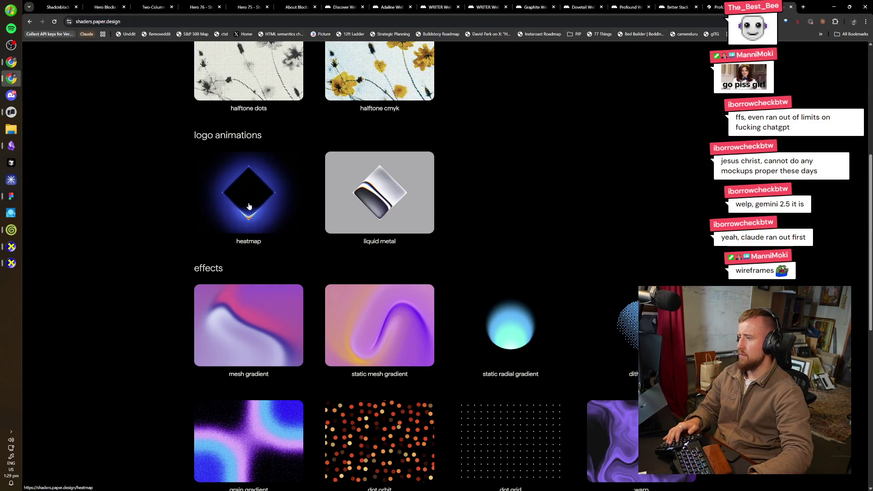
scroll(219, 199, down, 1)
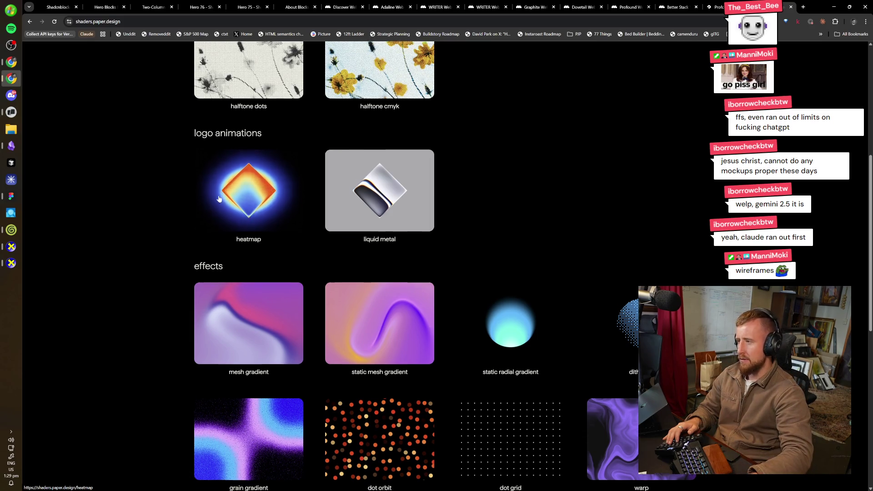
scroll(218, 199, down, 2)
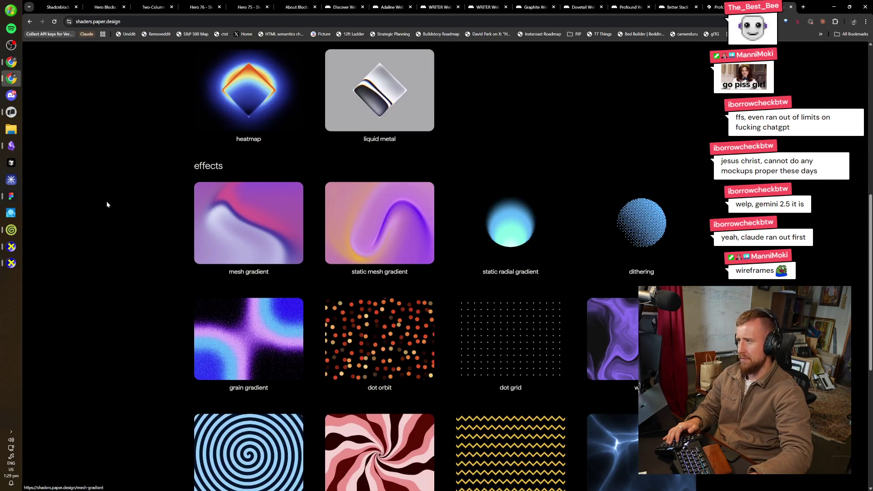
- Open the warp, neuro noise and god rays demos in new tabs and view warp
middle_click(611, 301)
scroll(565, 266, down, 2)
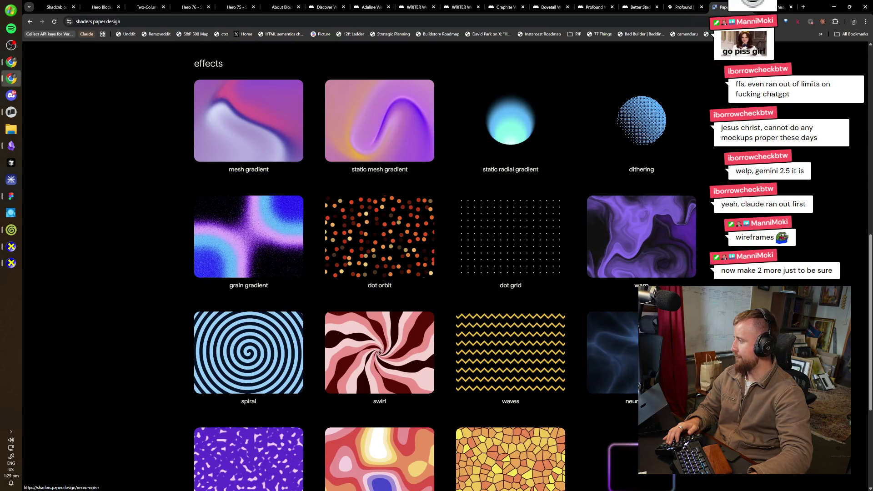
middle_click(610, 352)
scroll(611, 352, down, 3)
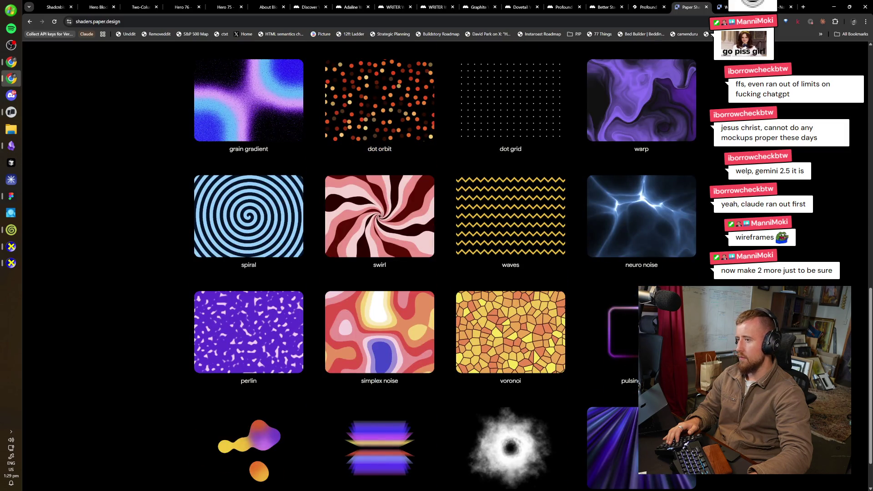
scroll(445, 264, down, 1)
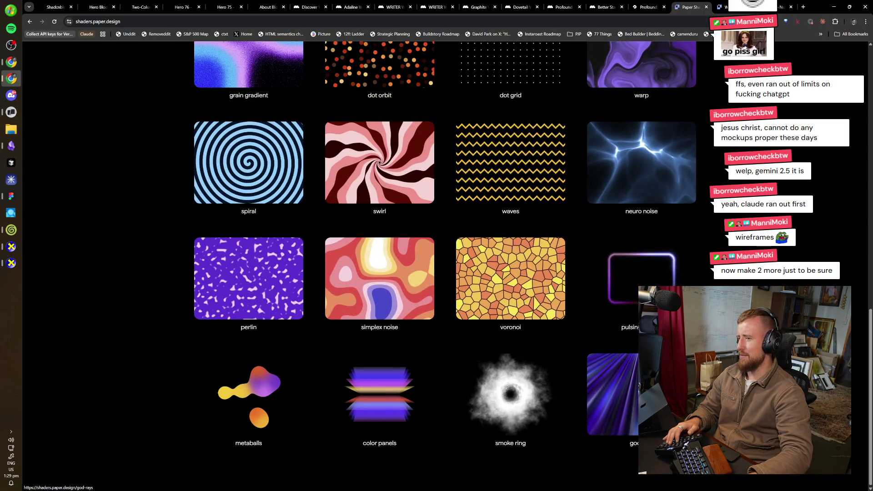
middle_click(614, 400)
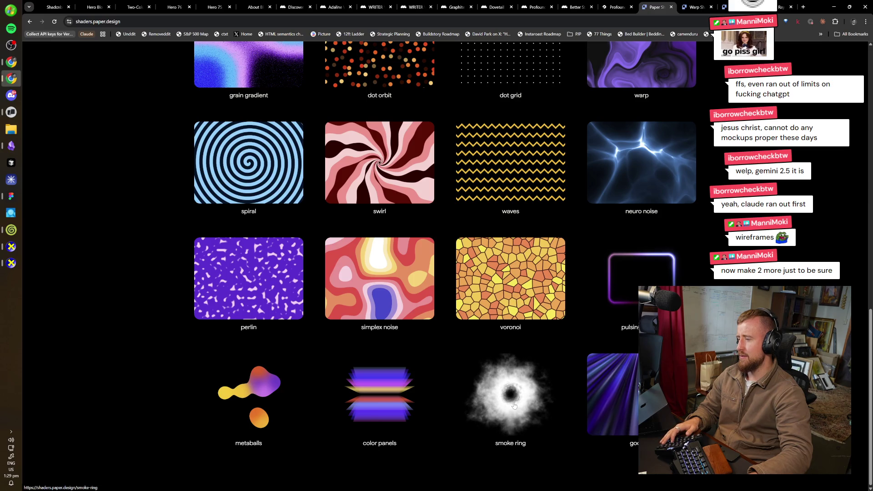
key(ctrl+Tab)
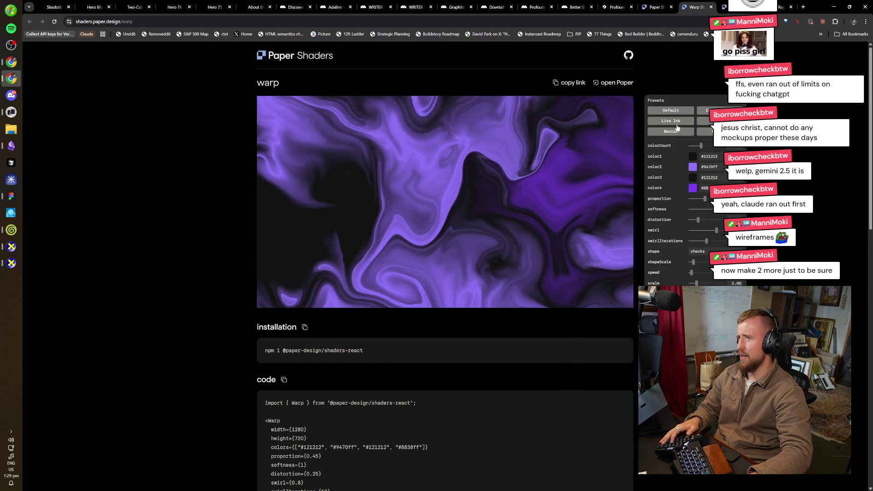
- Try several warp colour presets, ending on the beige Nectar preset
click(685, 113)
click(703, 110)
click(687, 120)
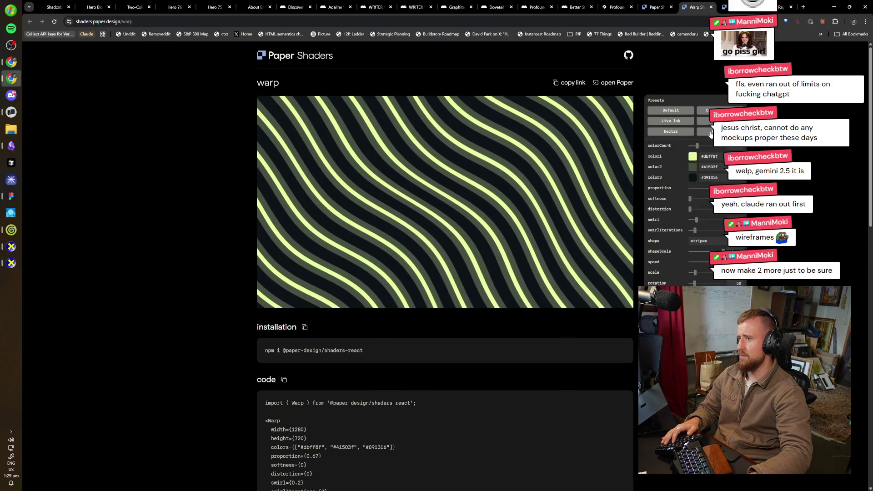
click(691, 132)
click(687, 131)
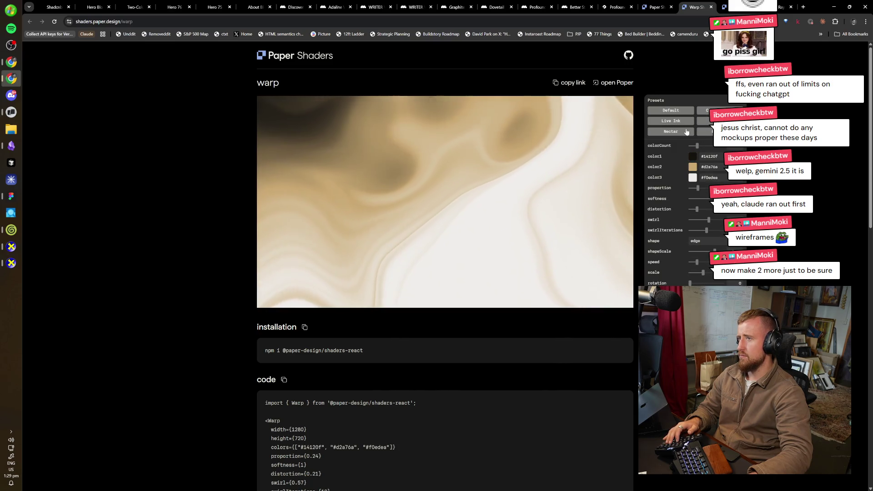
- Preview neuro noise's Bloodstream and Ghost presets, return it to Default, and close that page
key(ctrl+Tab)
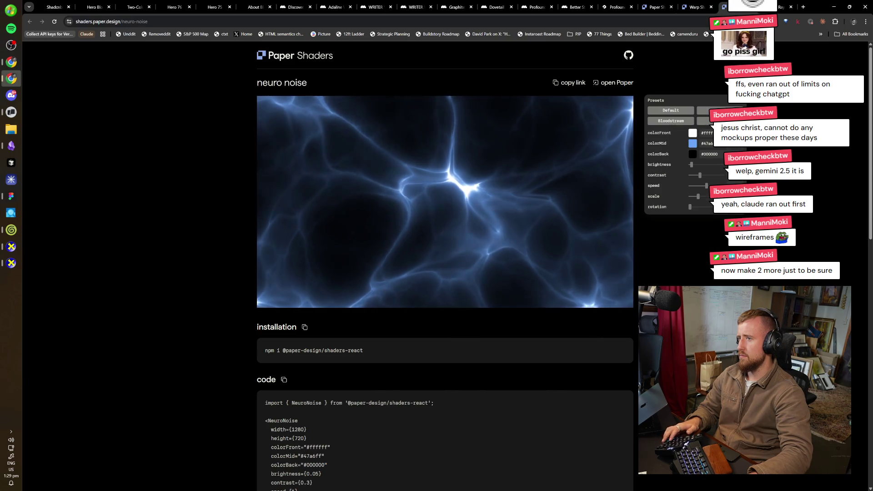
click(714, 111)
click(671, 120)
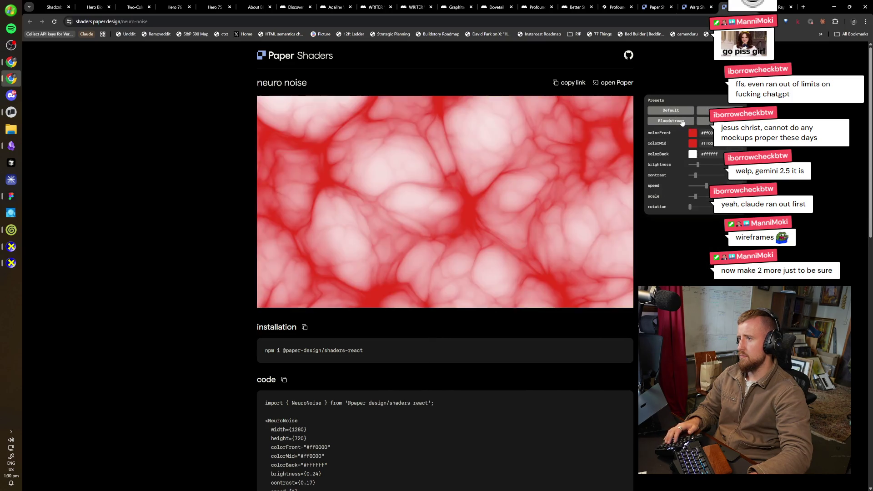
click(711, 121)
click(670, 110)
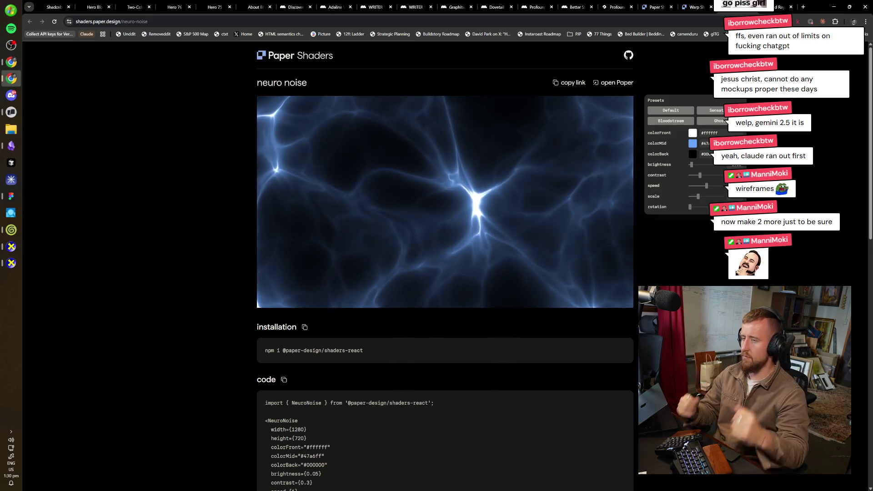
key(ctrl+w)
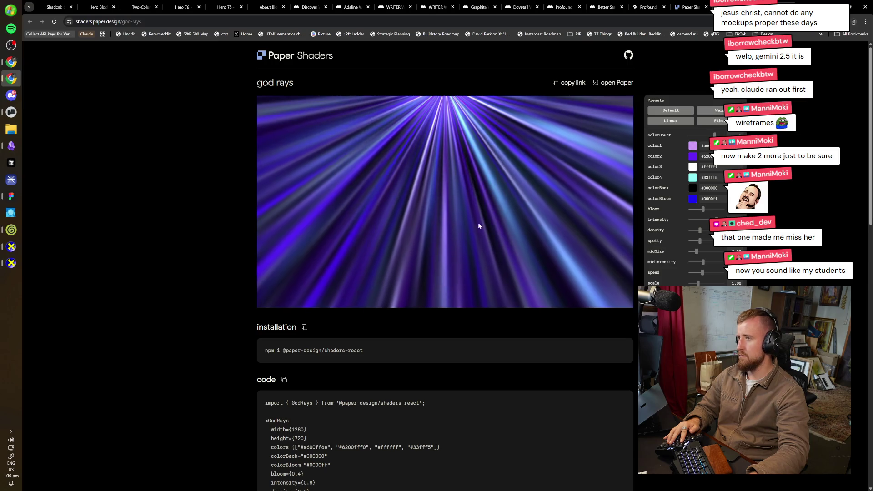
- Apply the Linear preset to god rays and set warm ray colours #ffee051f, #ffa34d3d and #ff7b0029
click(675, 122)
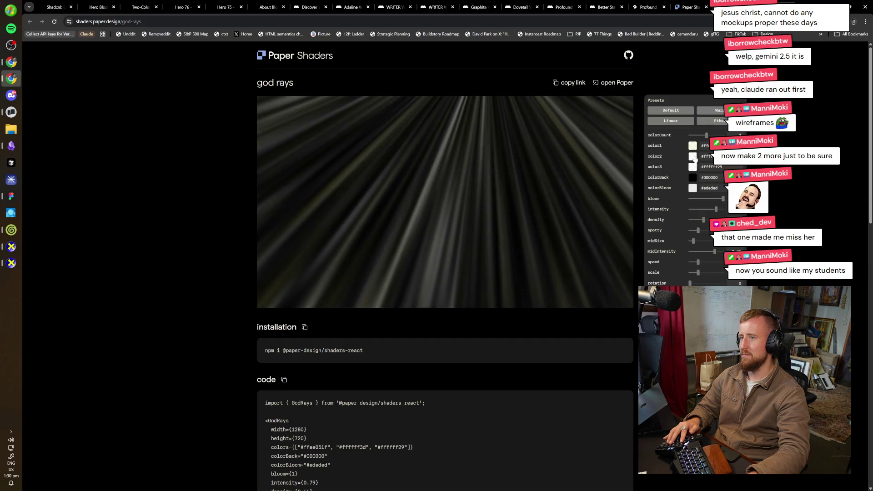
click(750, 161)
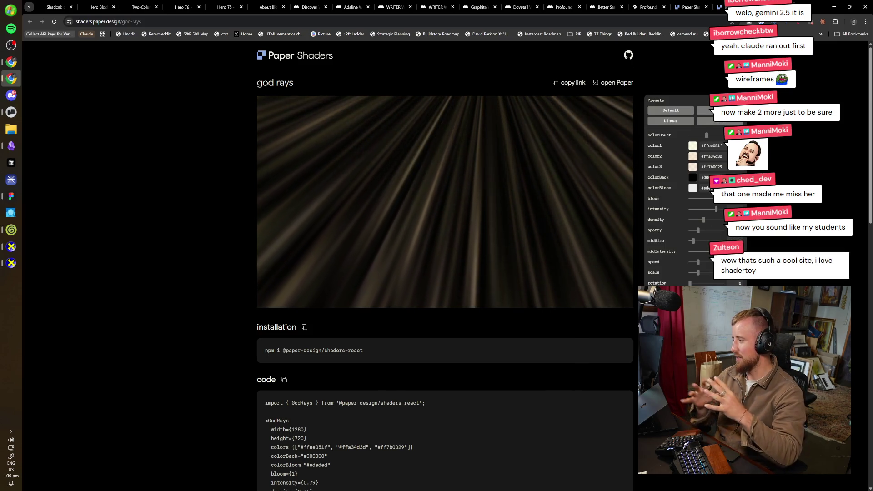
key(alt+Tab)
key(alt+Tab)
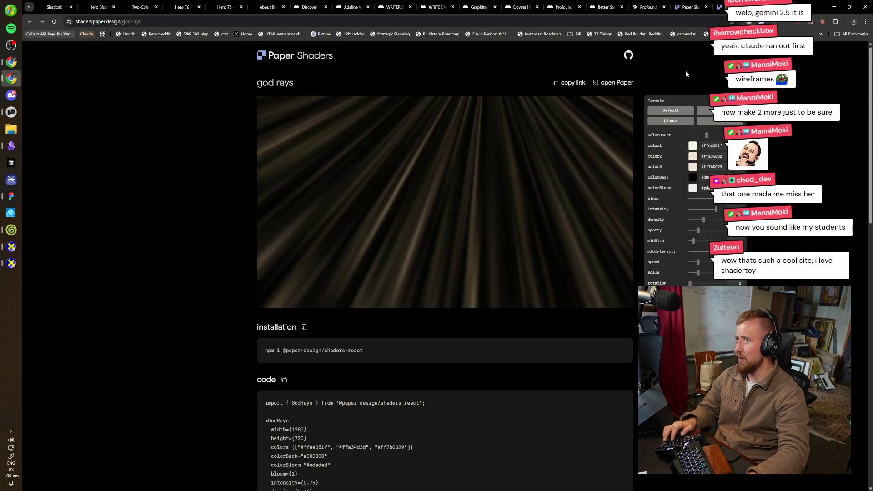
- Return to the warp page and test its edge shape and animation speed settings
key(alt+Left)
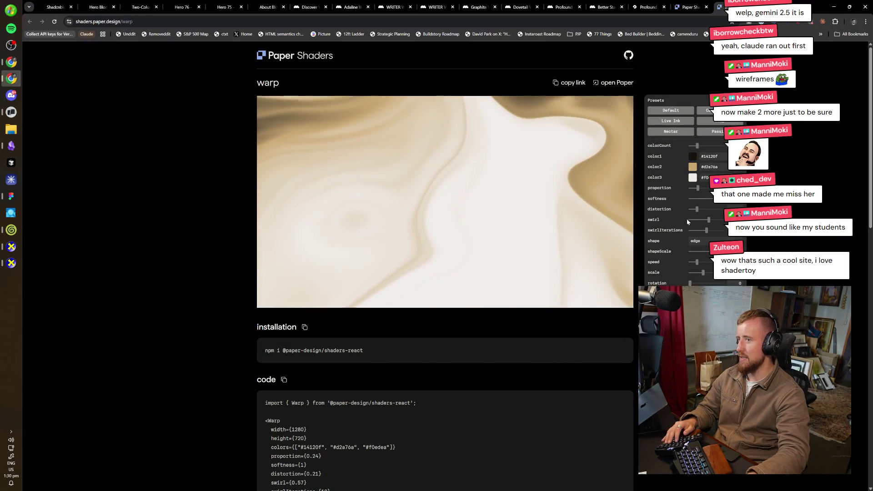
click(704, 242)
click(696, 265)
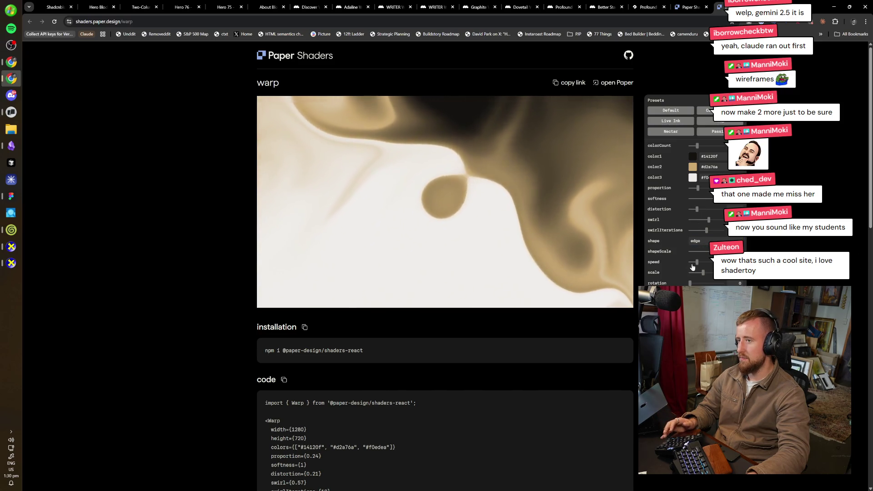
drag(690, 263, 695, 262)
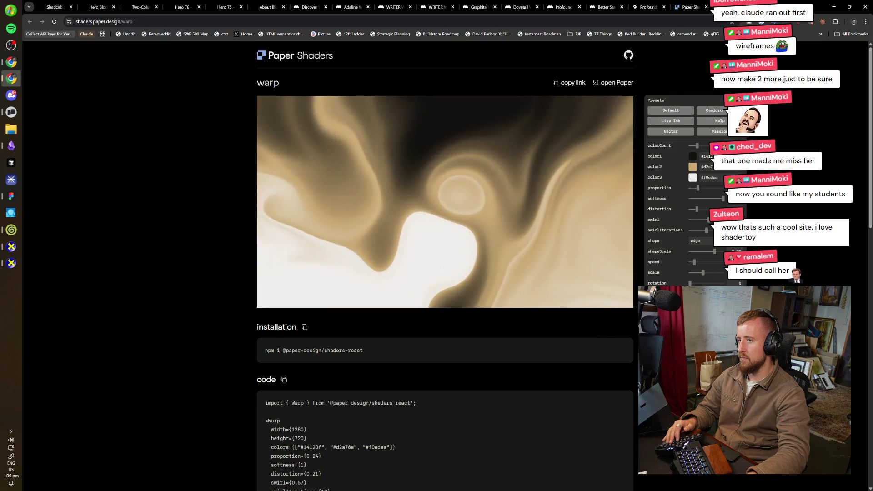
drag(694, 262, 691, 262)
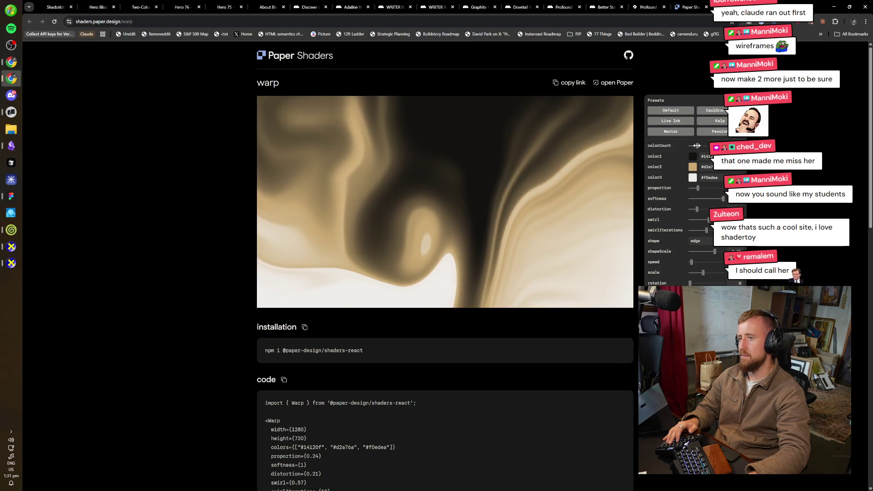
- Set the warp colour count back to 3 and bring the Claude Code terminal forward
drag(696, 146, 697, 140)
scroll(868, 275, down, 5)
scroll(867, 276, down, 4)
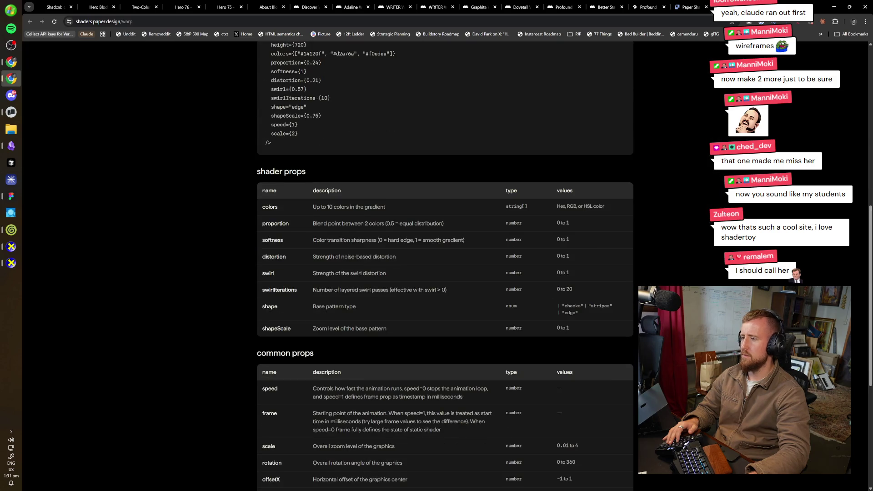
scroll(868, 275, up, 10)
key(XF86AudioLowerVolume)
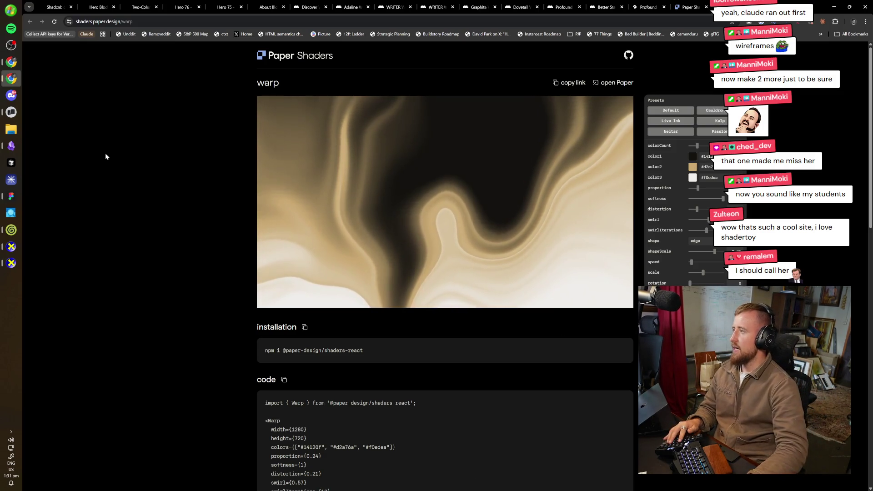
click(15, 114)
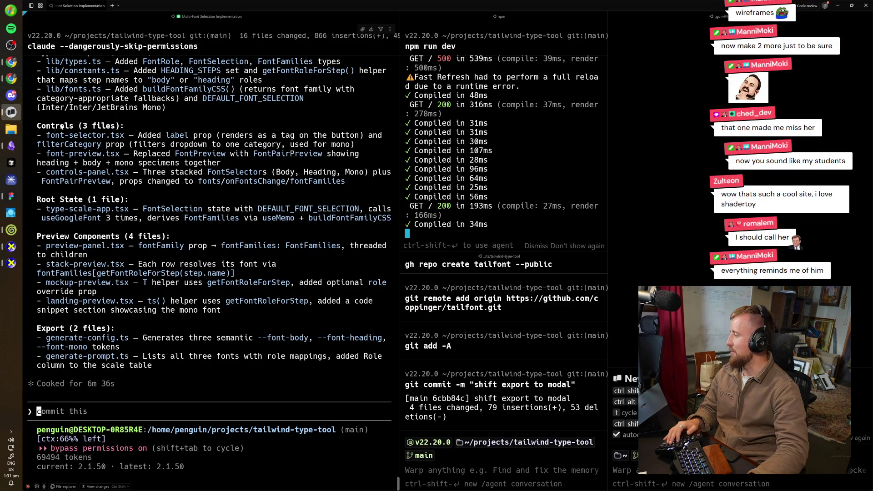
- Duplicate the hero call-to-action button beside itself and relabel the copy 'tell me more'
click(11, 195)
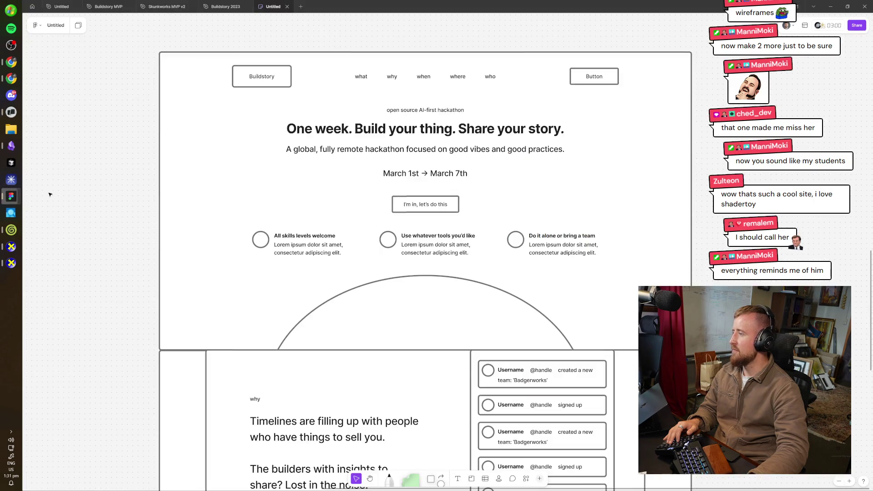
scroll(586, 283, up, 2)
scroll(585, 283, up, 2)
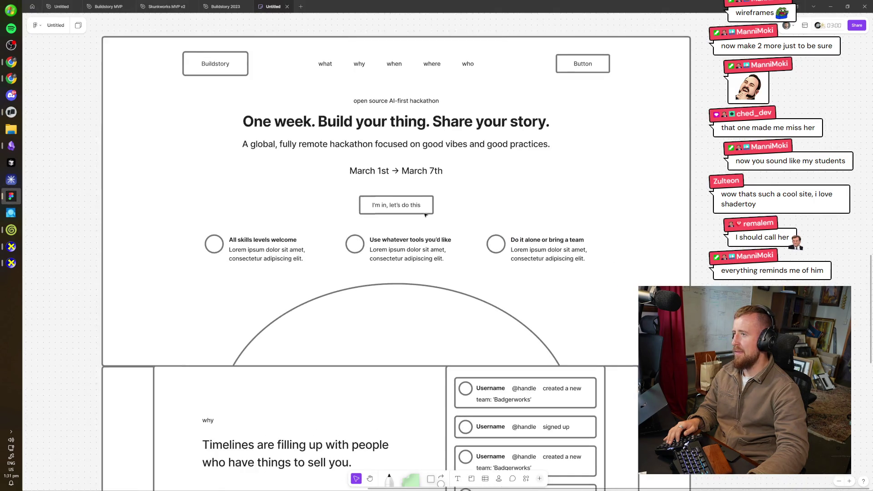
scroll(585, 283, up, 2)
scroll(586, 282, up, 1)
click(384, 244)
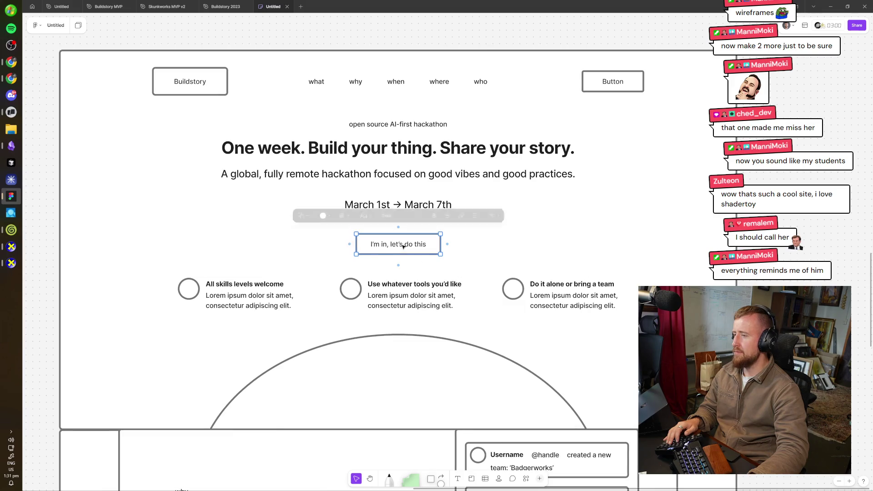
alt+drag(384, 244, 482, 245)
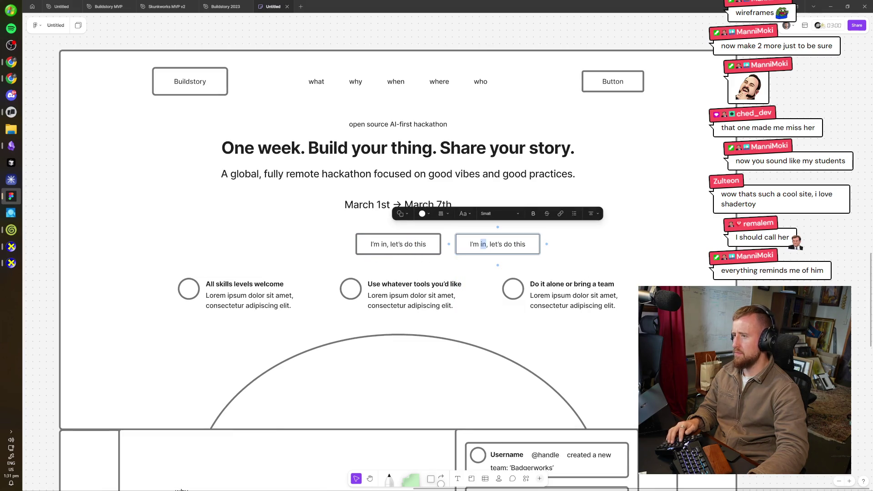
text(tell me more)
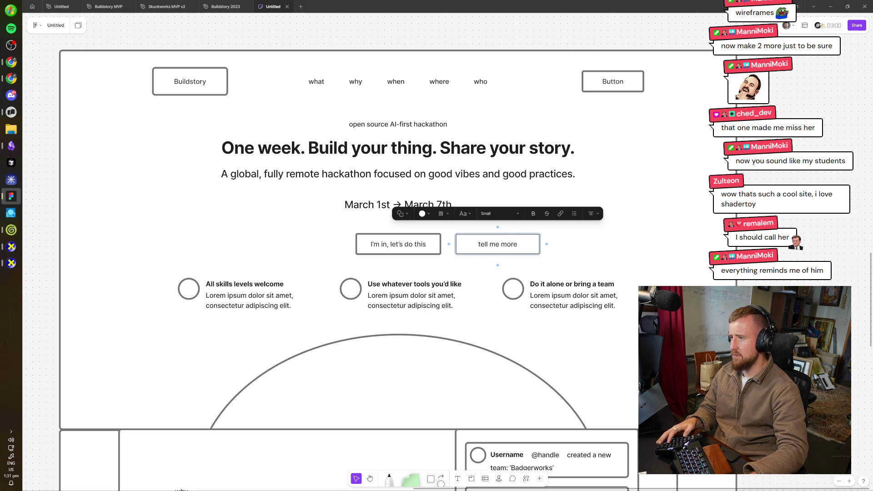
- Centre both buttons under the date and relabel the left one 'I'm in, sign me up'
shift+click(422, 252)
key(shift+Left)
key(shift+Left)
key(shift+Left)
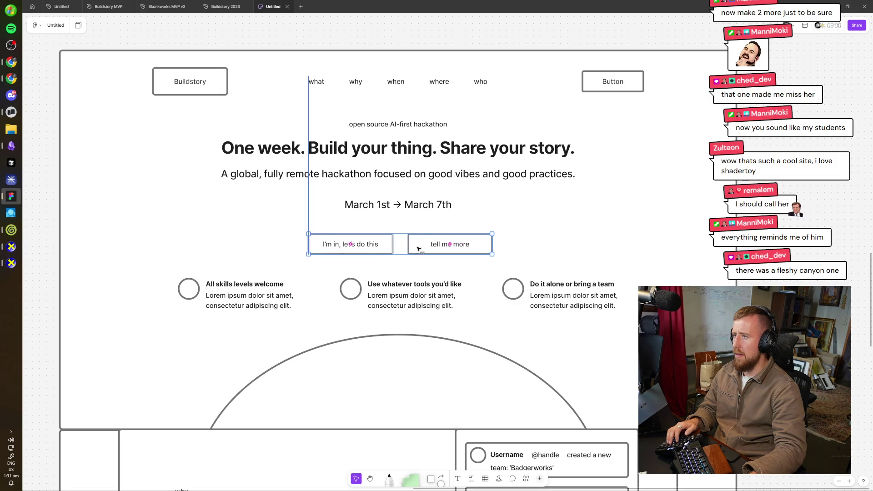
double_click(348, 244)
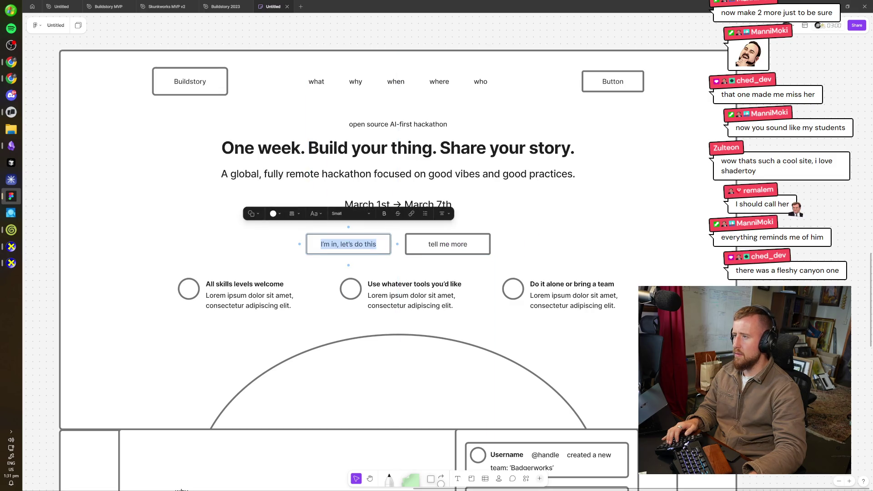
text(sign me)
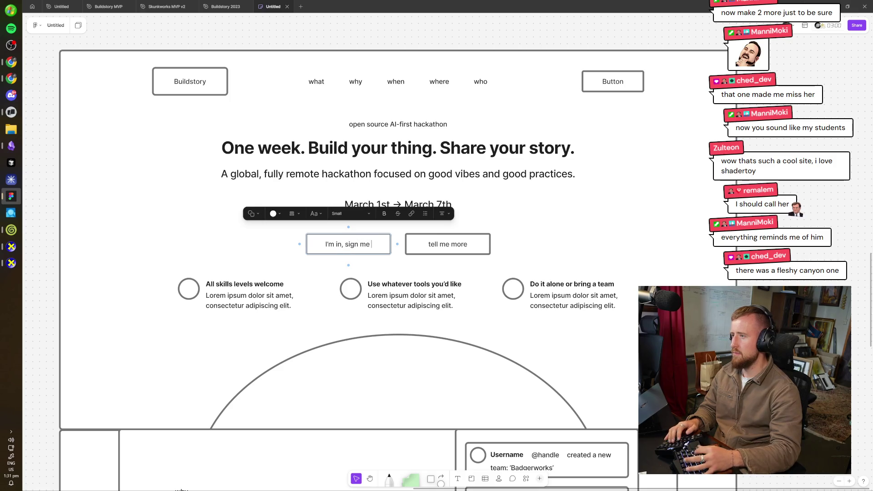
text(up)
key(Escape)
key(Escape)
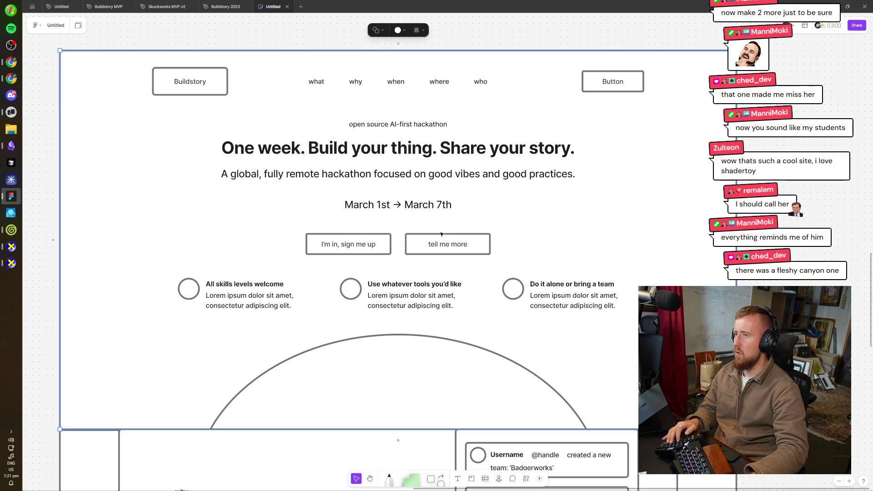
- Select the 'I'm in, sign me up' and 'tell me more' buttons together
click(417, 248)
click(385, 250)
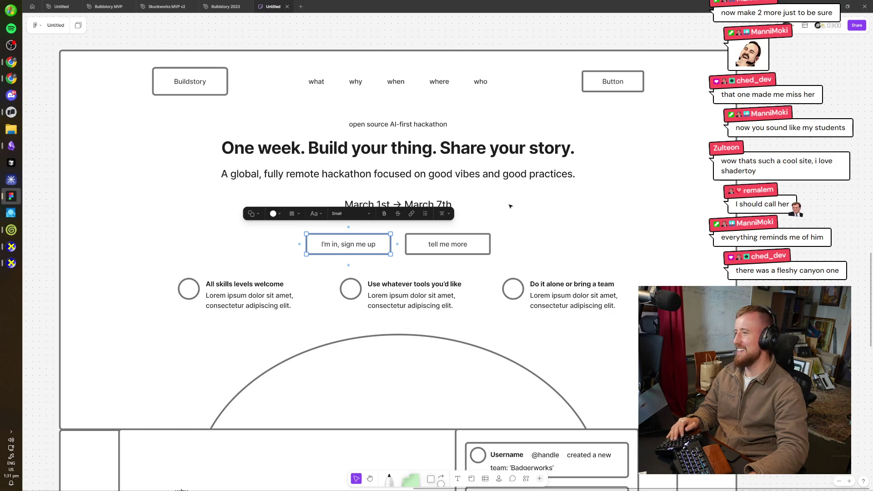
shift+click(483, 246)
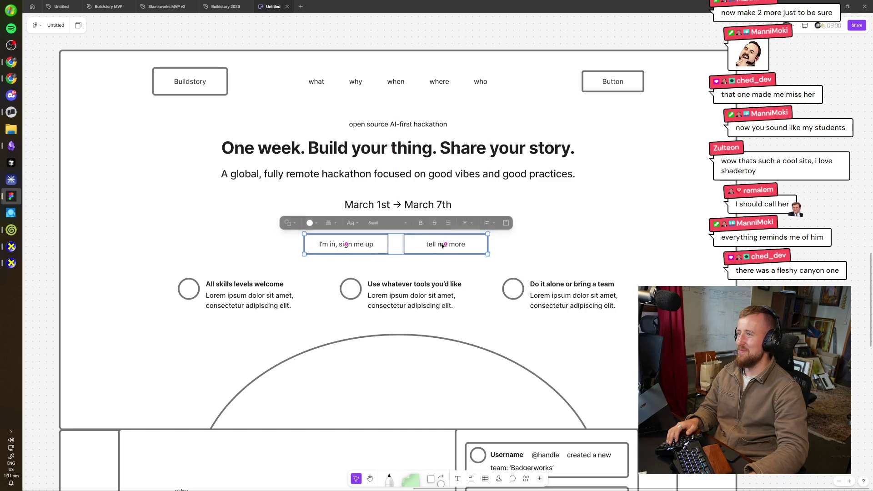
key(alt+Tab)
key(alt+Tab)
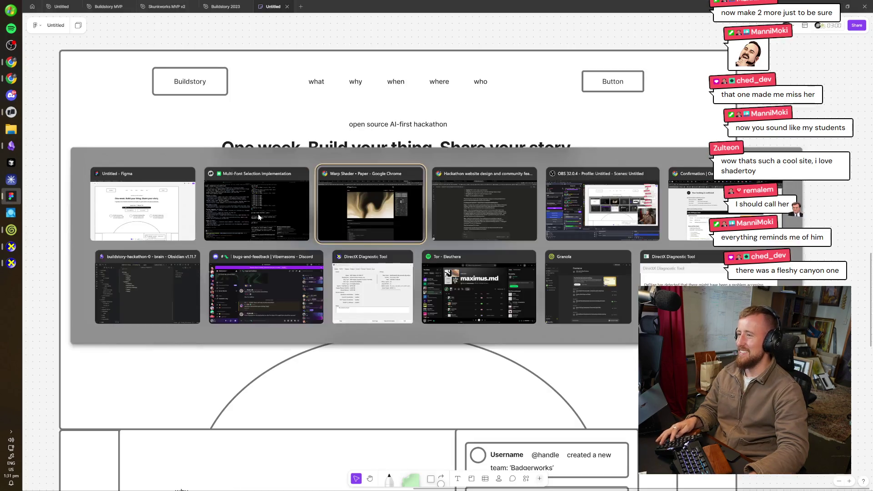
- On localhost:3000, pick DM Sans for body and Playfair Display for headings, keeping JetBrains Mono
click(654, 3)
key(alt+Tab)
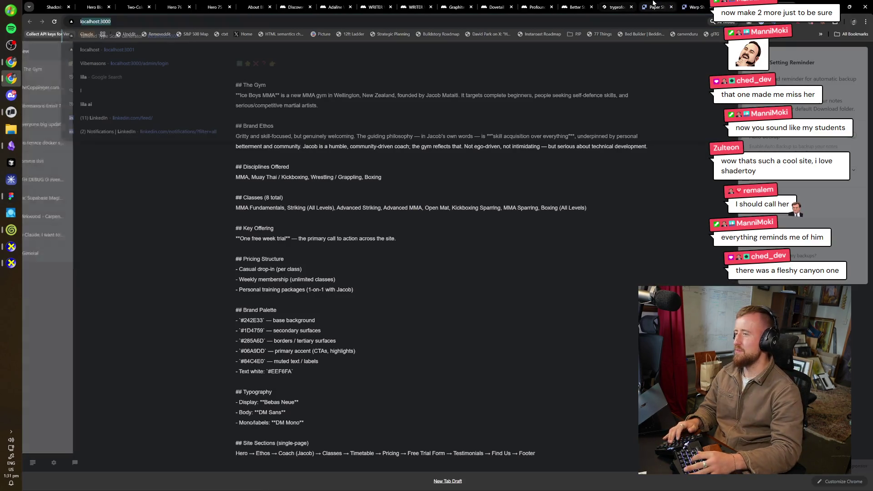
key(alt+Tab)
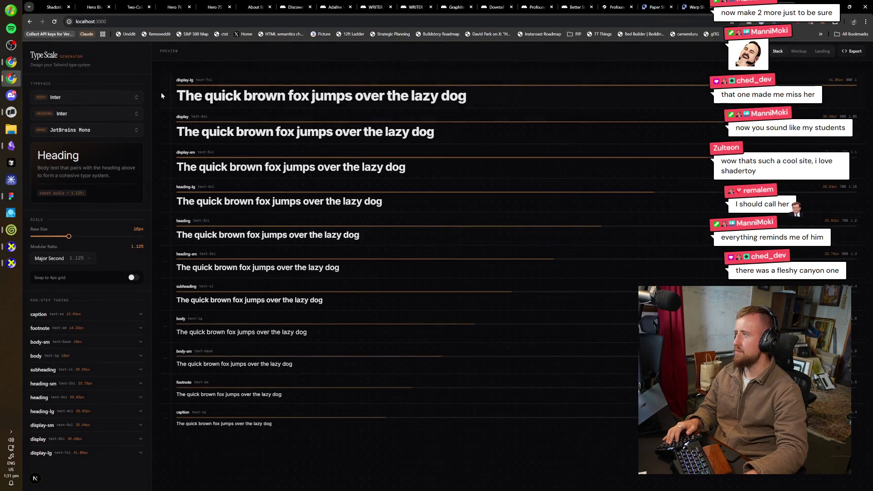
click(100, 99)
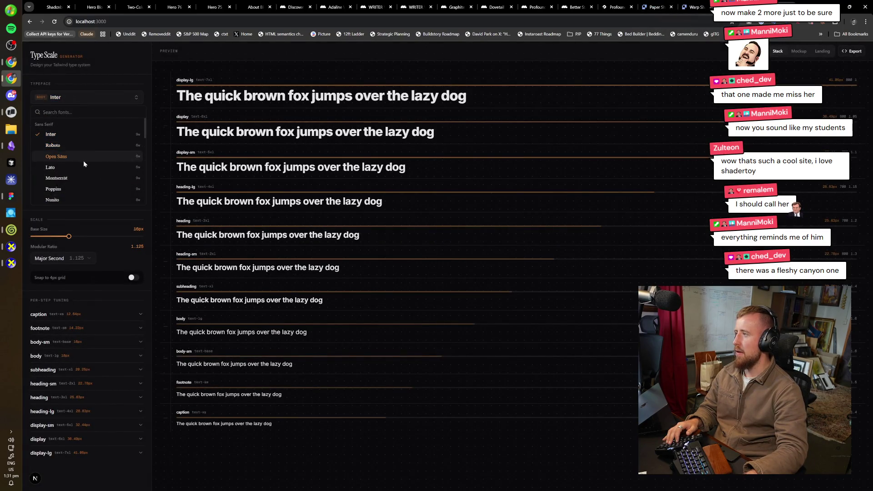
text(dm)
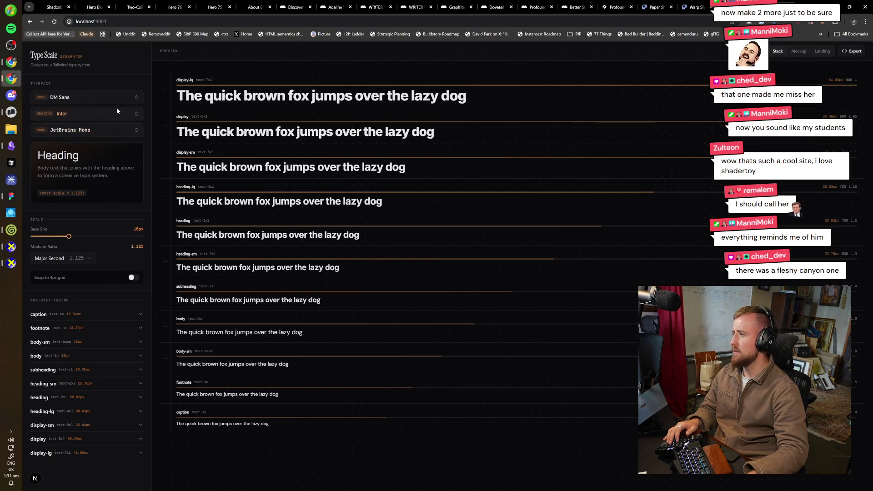
click(83, 116)
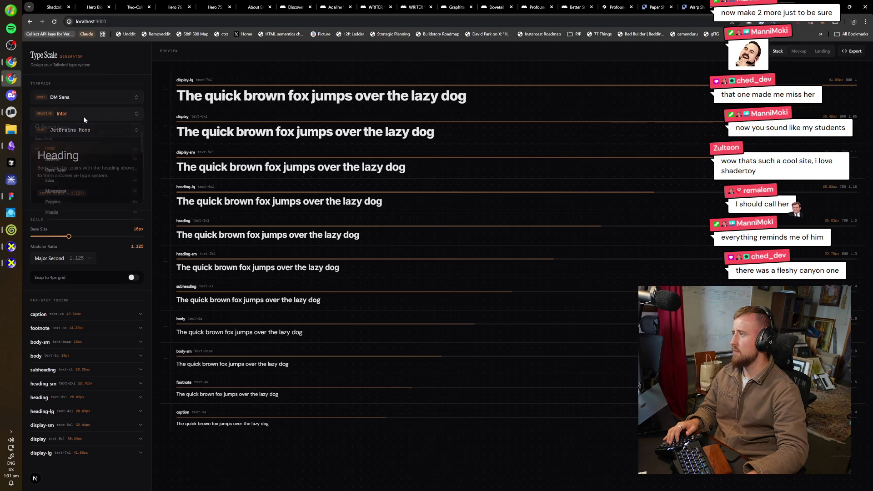
text(play)
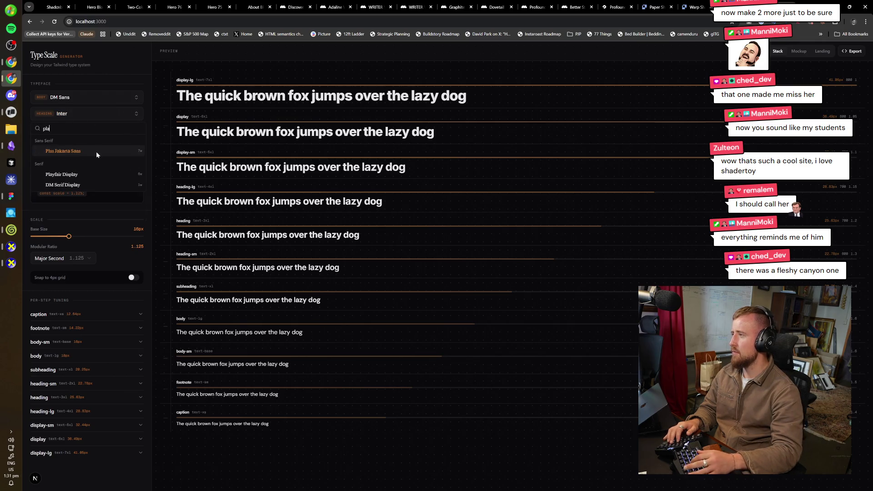
click(96, 151)
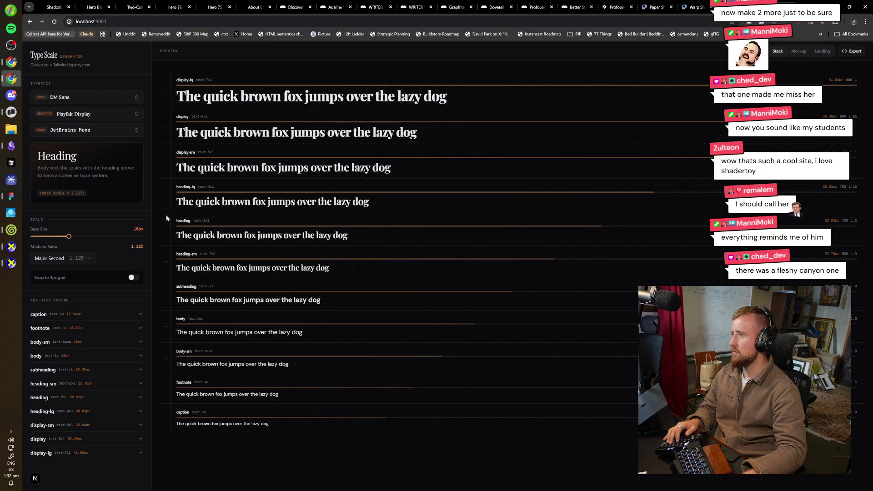
click(87, 130)
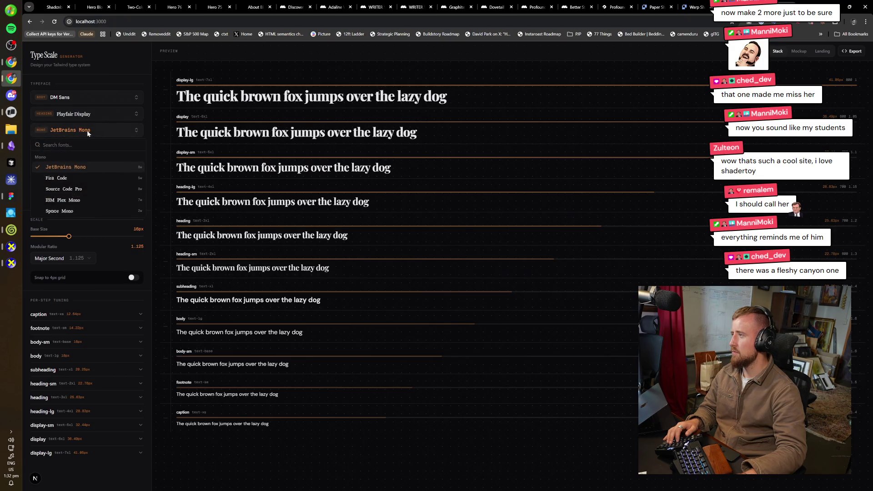
click(78, 167)
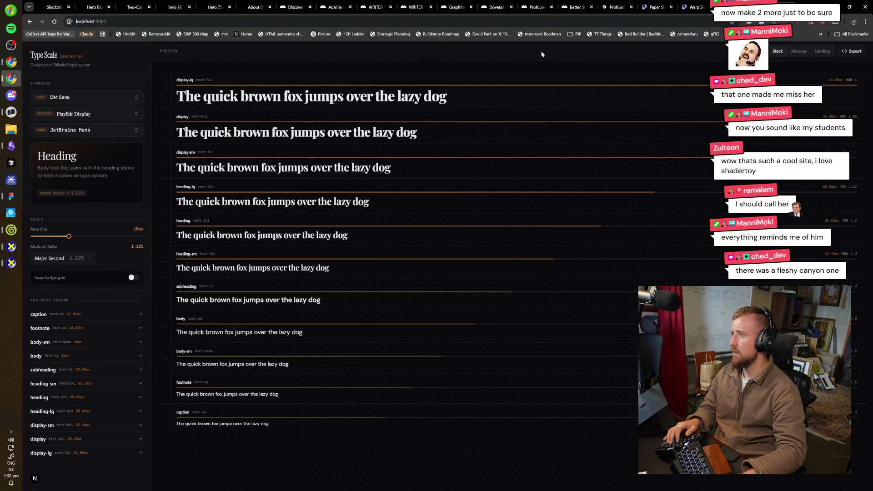
click(803, 51)
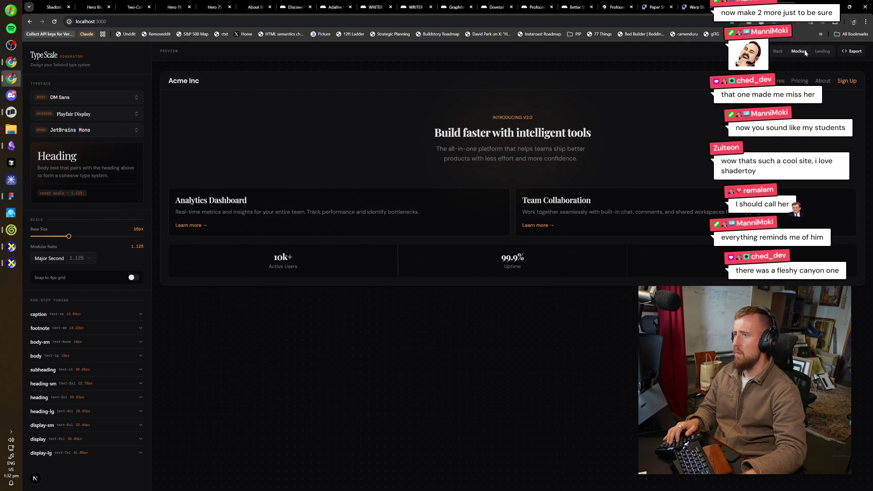
- Open the Landing mockup and scroll down through its pricing, stats and testimonial sections
click(822, 52)
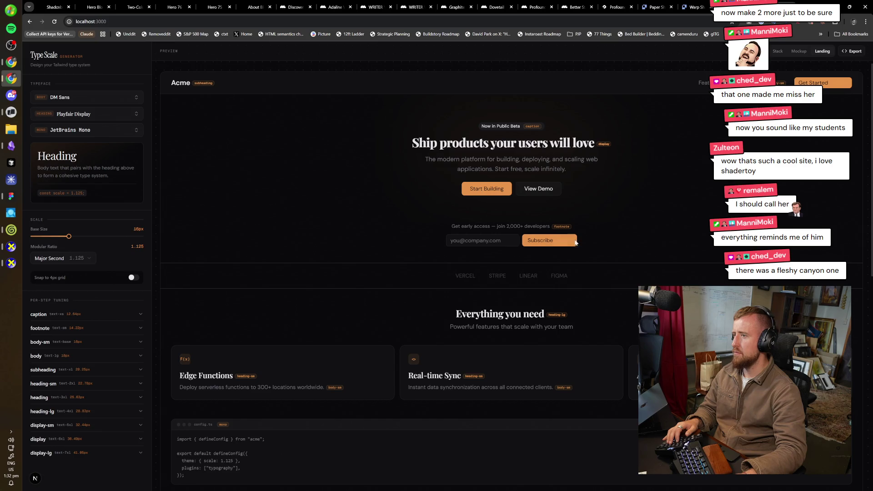
scroll(488, 277, down, 2)
scroll(571, 282, down, 2)
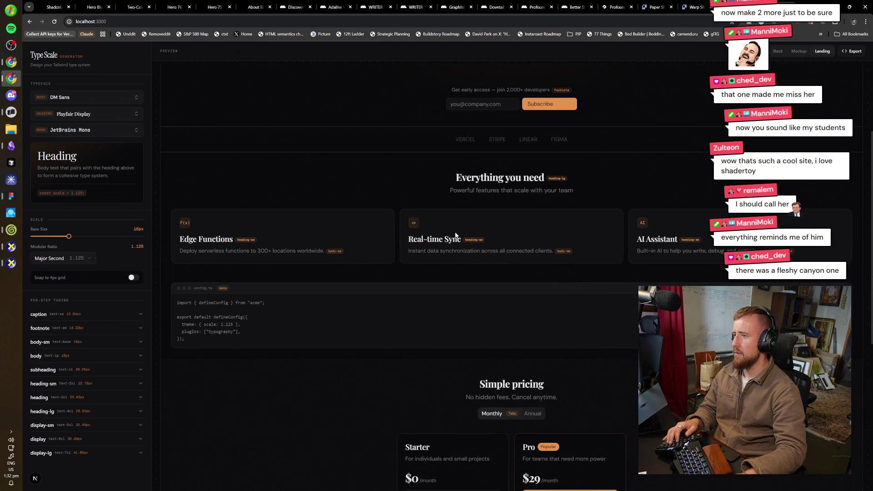
scroll(560, 285, down, 2)
scroll(555, 291, down, 3)
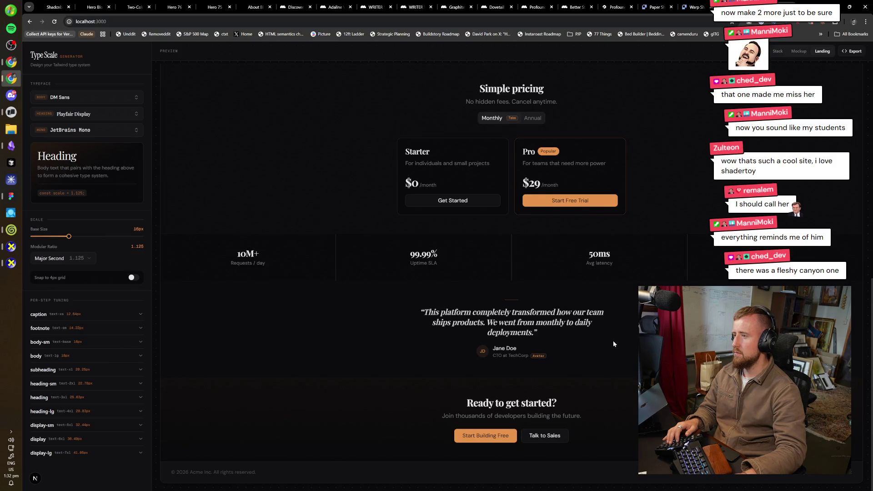
scroll(613, 340, up, 1)
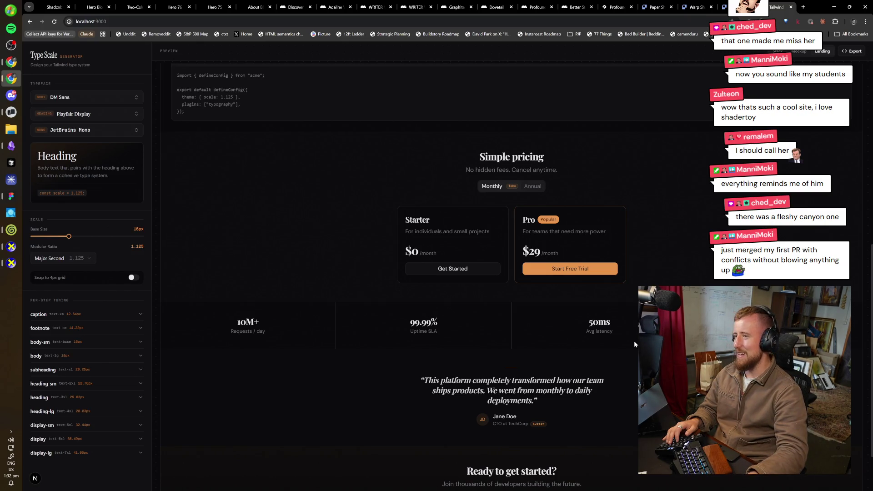
scroll(437, 273, down, 2)
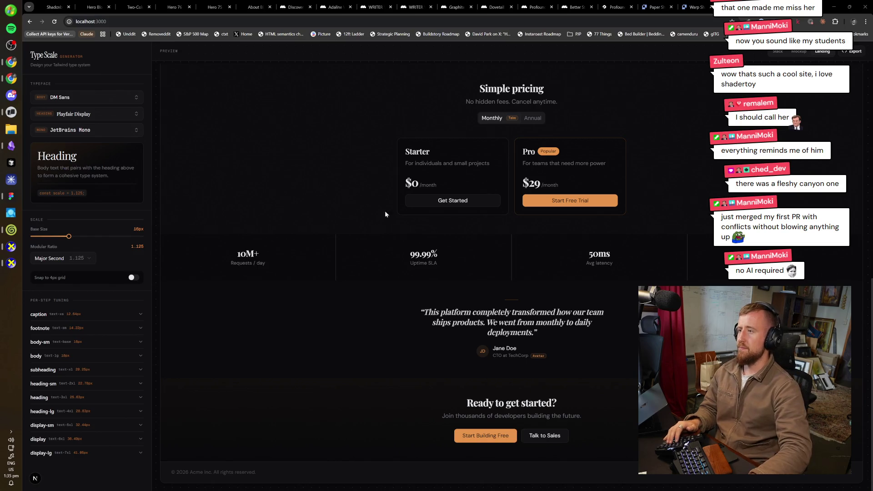
- Pick Libre Baskerville from the Serif section of the Heading font list
scroll(329, 176, up, 15)
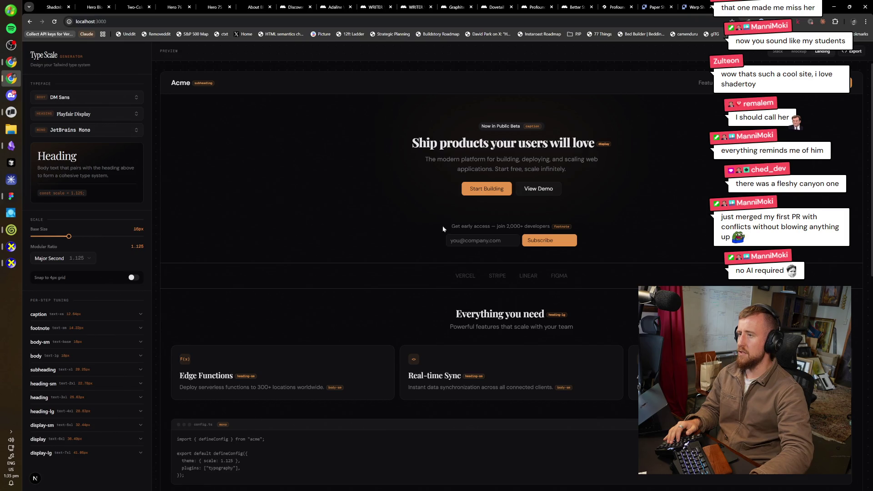
click(104, 113)
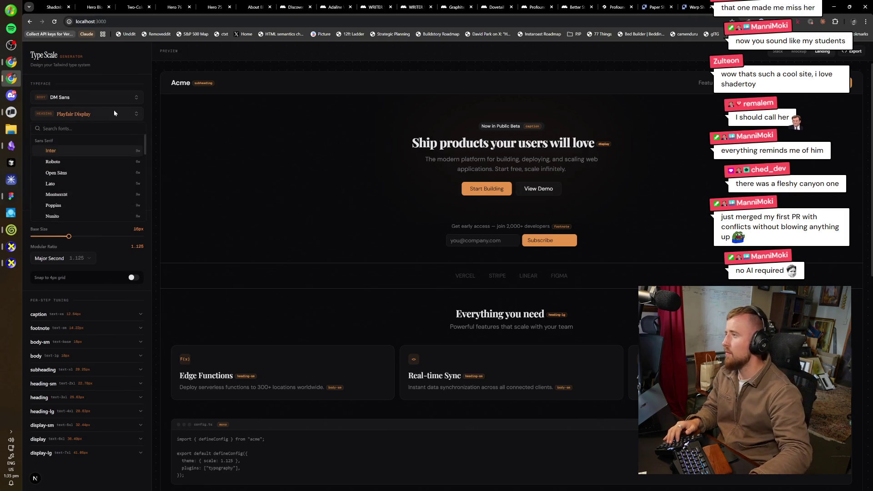
scroll(109, 168, down, 3)
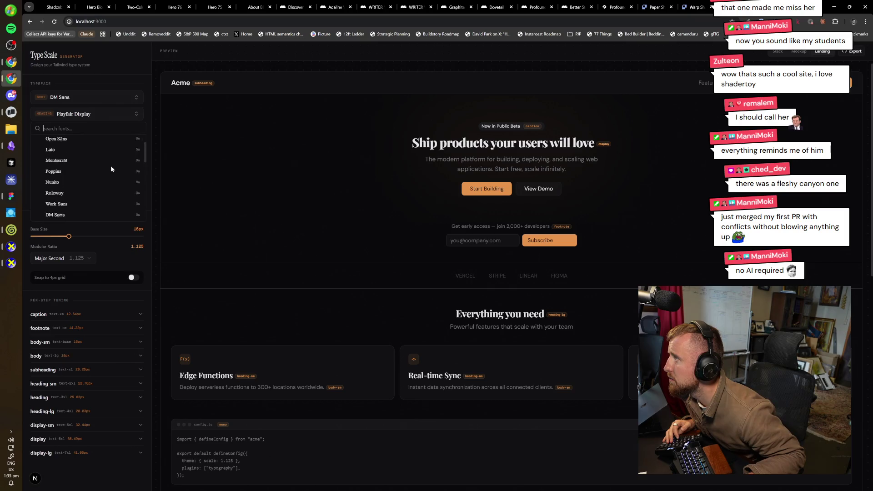
scroll(94, 182, down, 2)
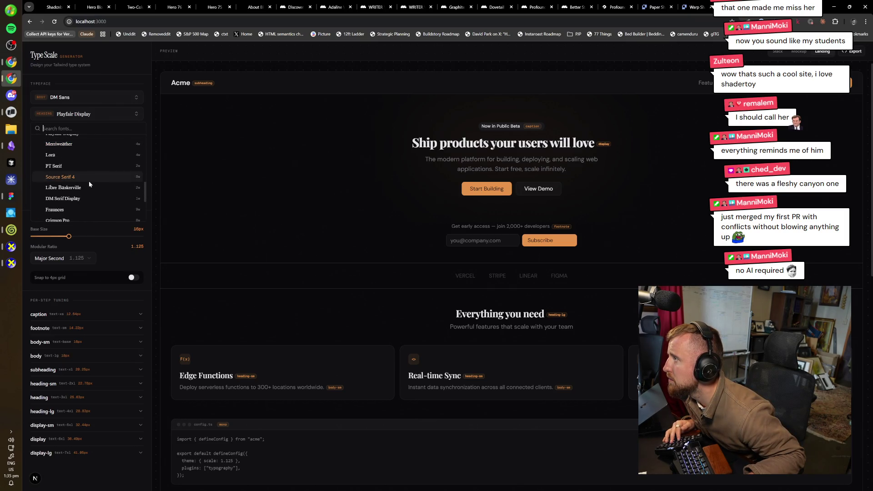
scroll(87, 171, down, 1)
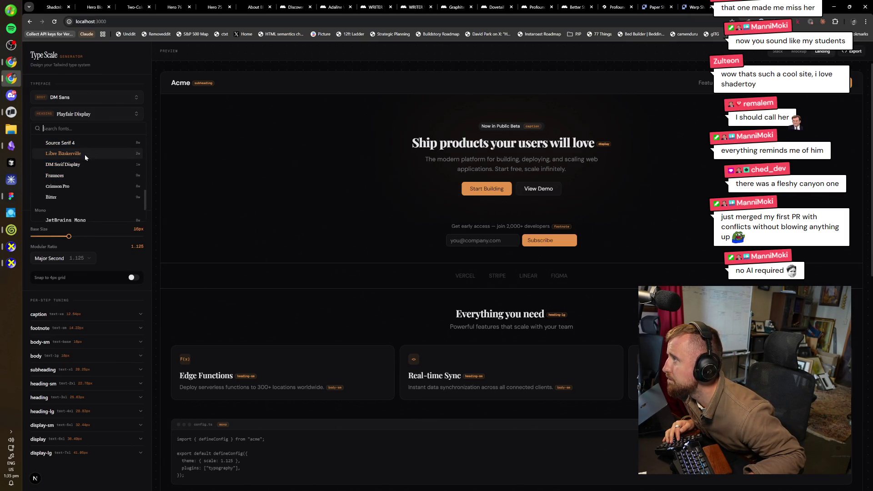
click(84, 154)
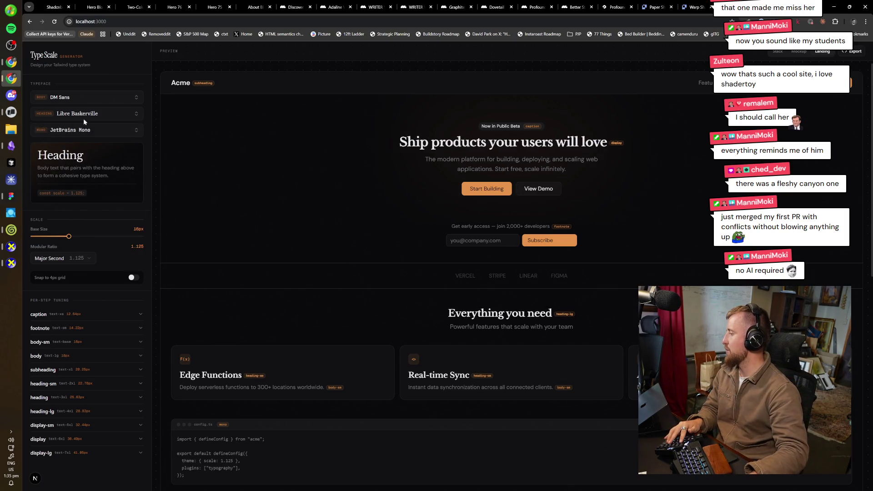
- Send Claude Code a 'one more please' request to max-w-7xl the container of the previews
key(alt+Tab)
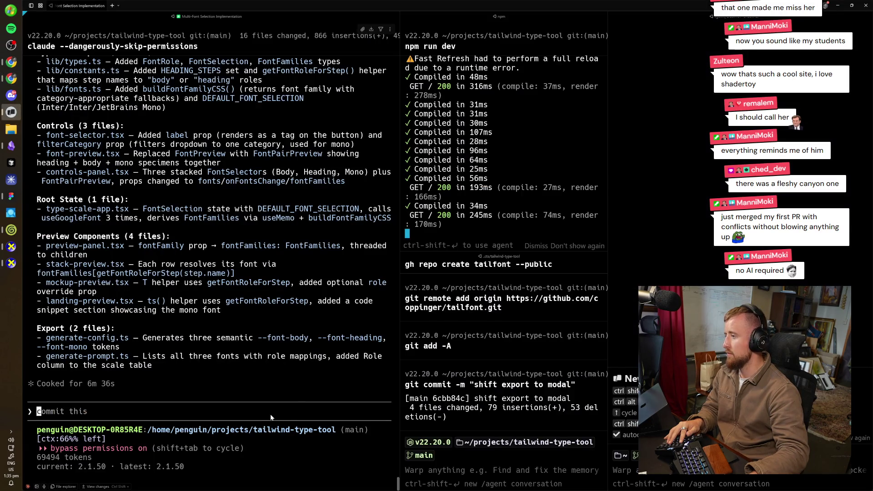
text(One)
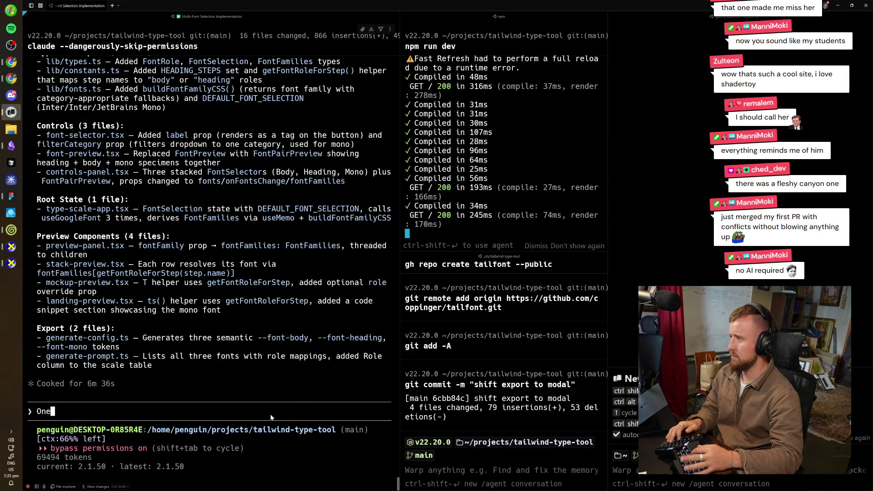
text( moire)
key(BackSpace)
key(BackSpace)
key(BackSpace)
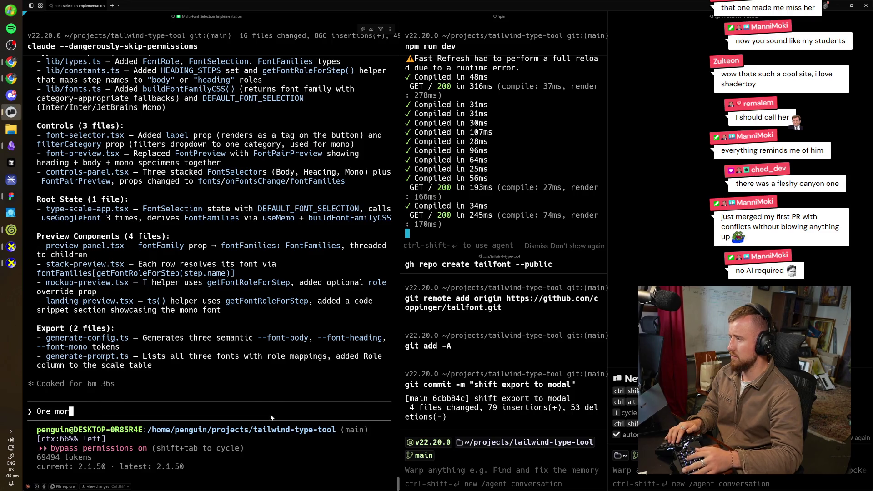
text(ge please my l)
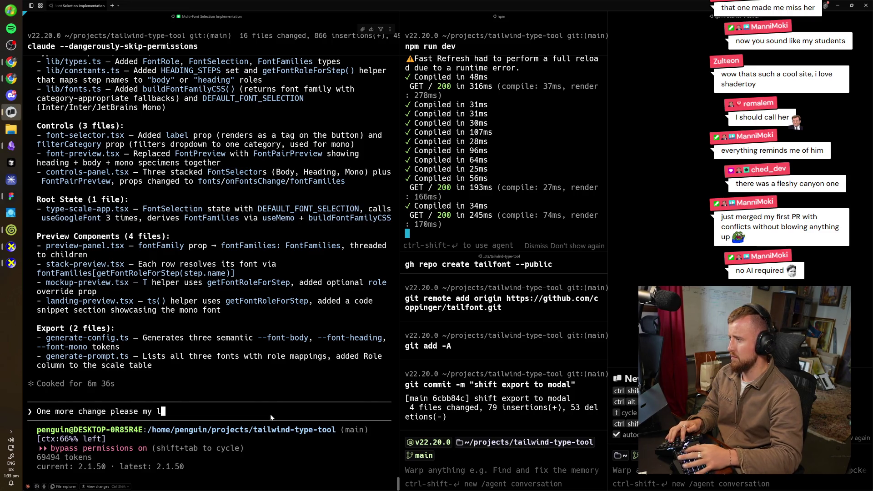
text(iege:)
key(alt+Tab)
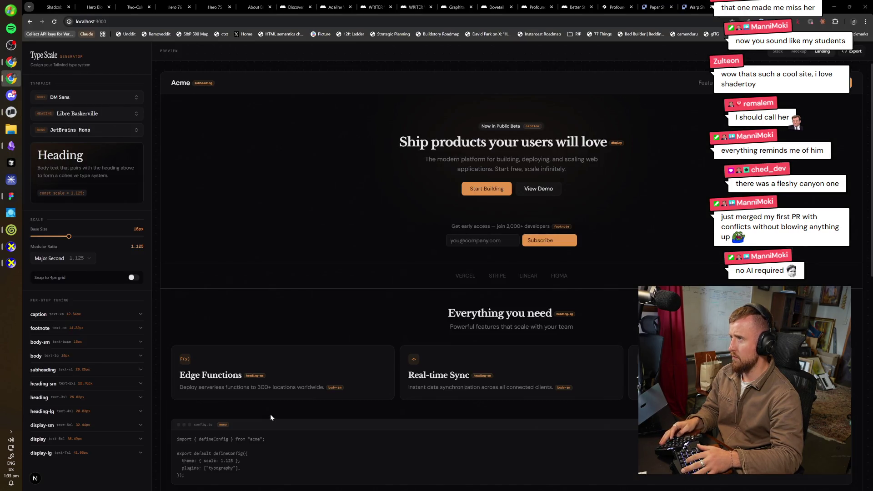
key(alt+Tab)
text(Let's max-w)
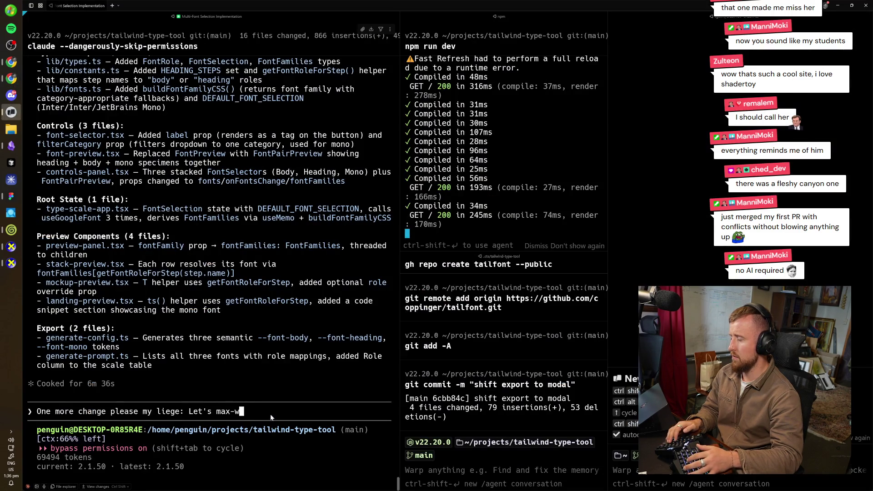
text(-7xl the)
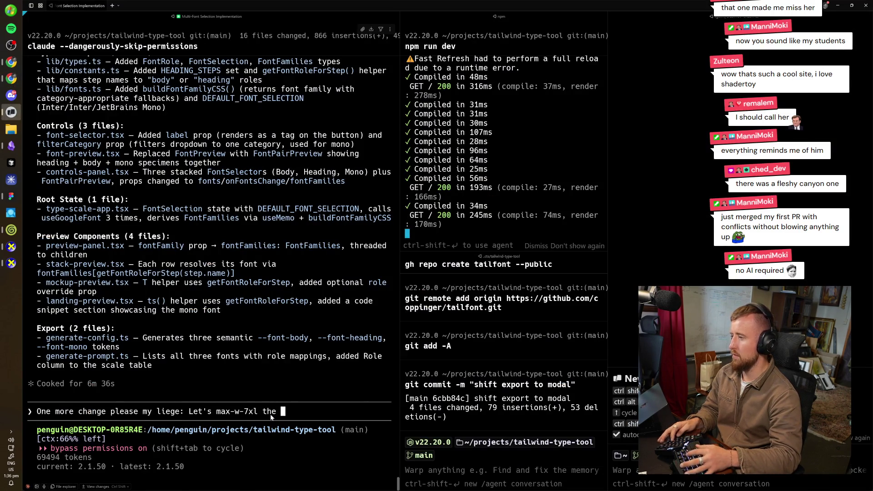
key(alt+Tab)
key(alt+Tab)
text(containe)
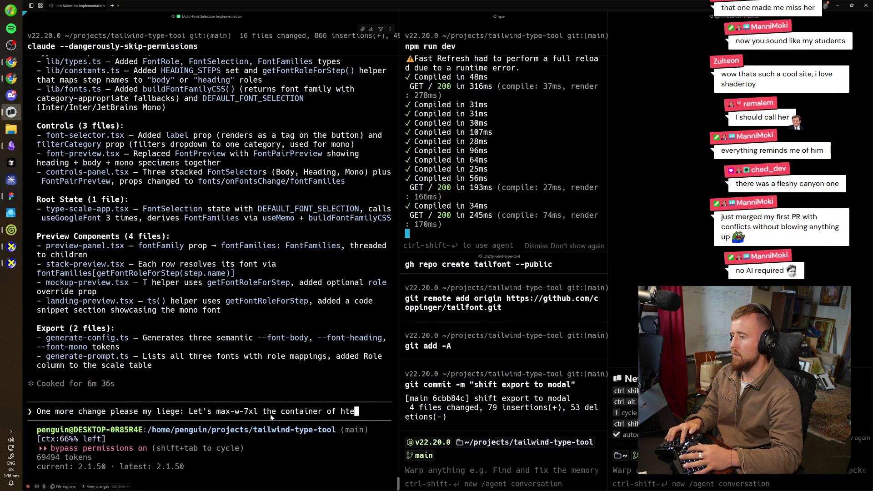
key(BackSpace)
key(BackSpace)
key(BackSpace)
text(the pre)
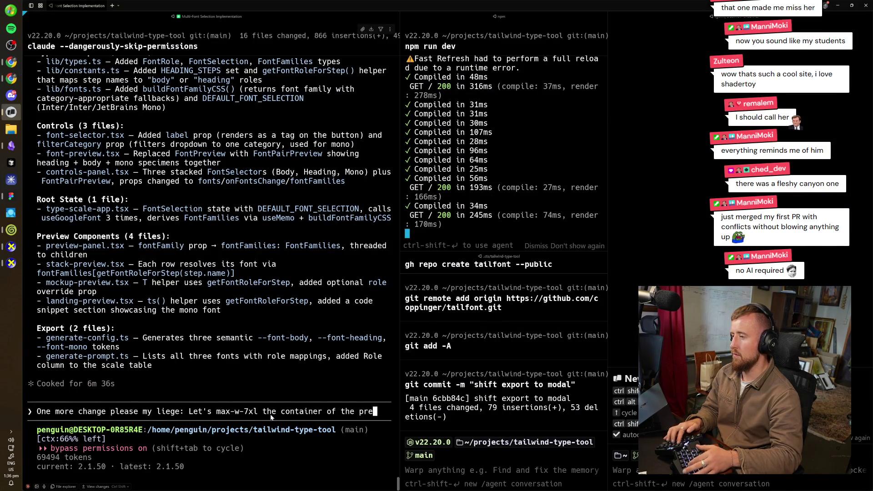
text(views)
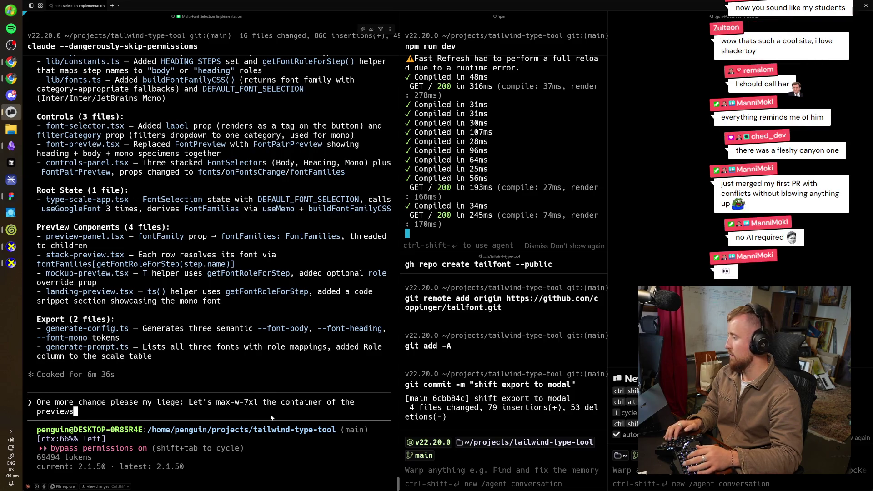
key(Return)
key(alt+Tab)
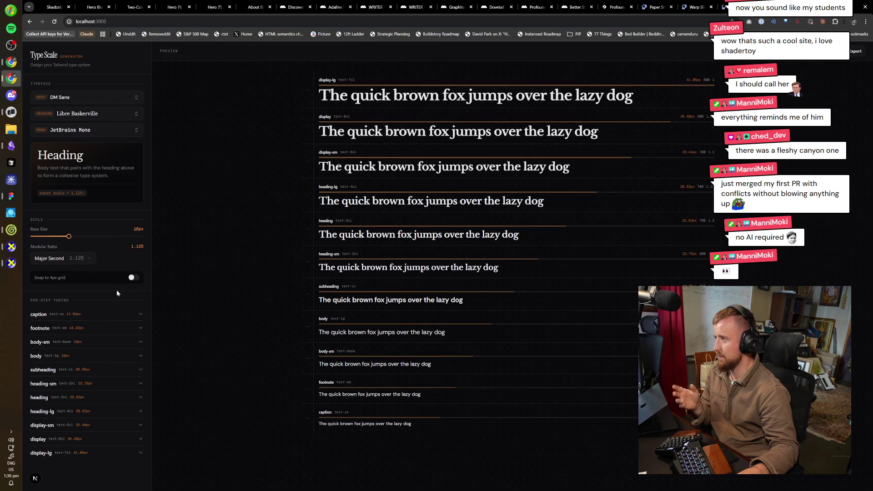
- Snap sizes to the 4px grid, try Perfect Fourth, then settle on the Minor Third 1.2 ratio
click(139, 279)
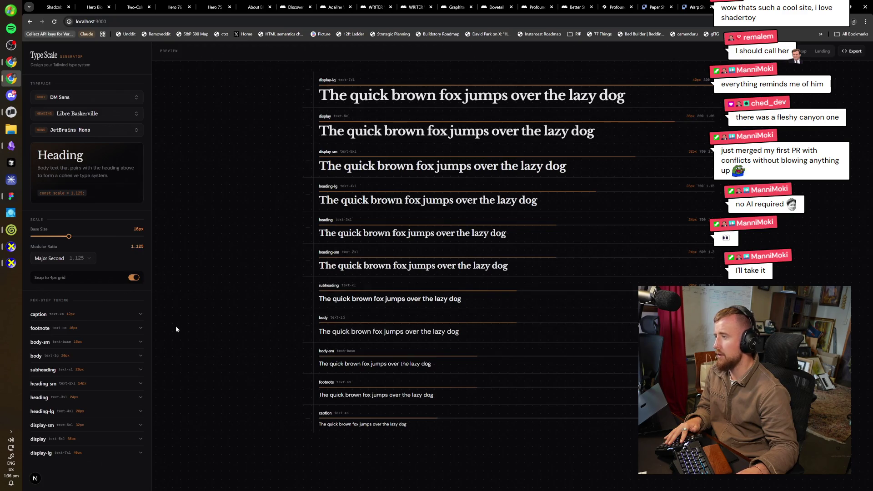
click(89, 258)
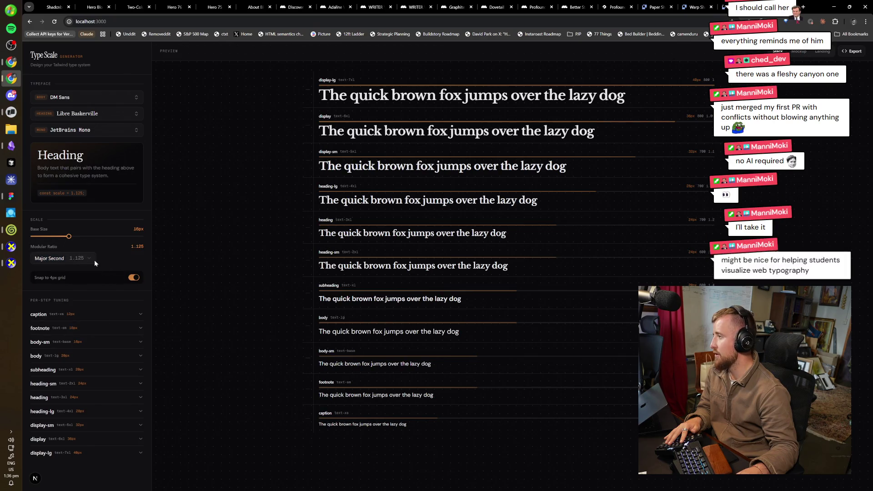
click(77, 291)
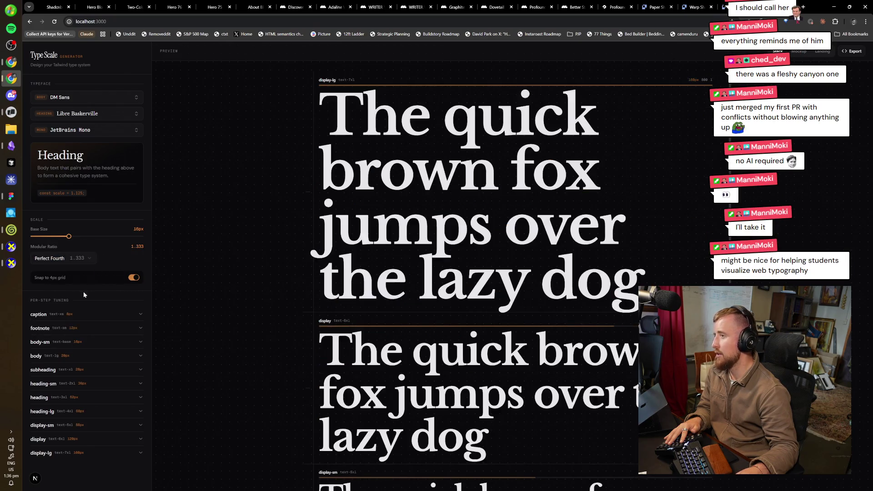
drag(69, 237, 66, 245)
click(64, 258)
click(64, 236)
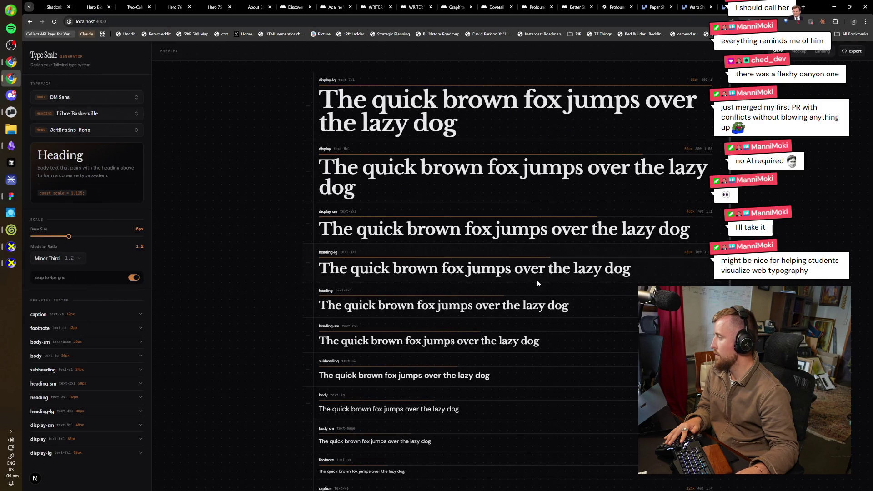
- Preview the new scale on the Mockup's Landing page
click(803, 56)
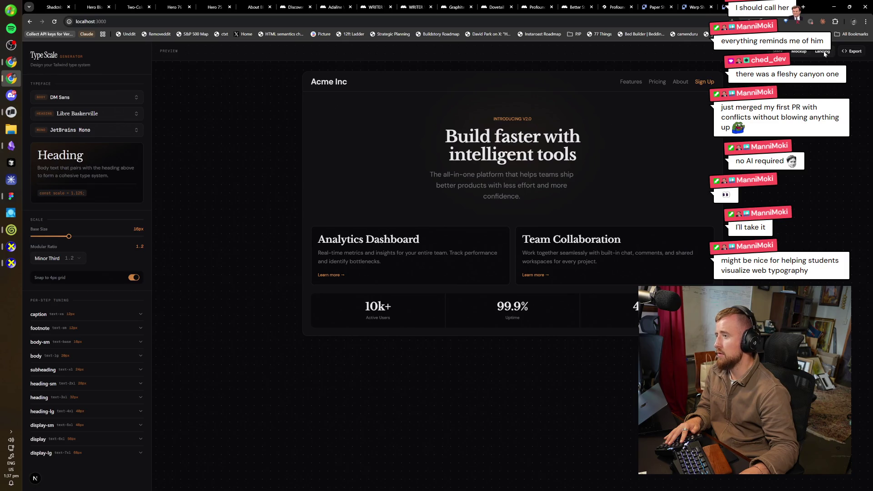
click(823, 52)
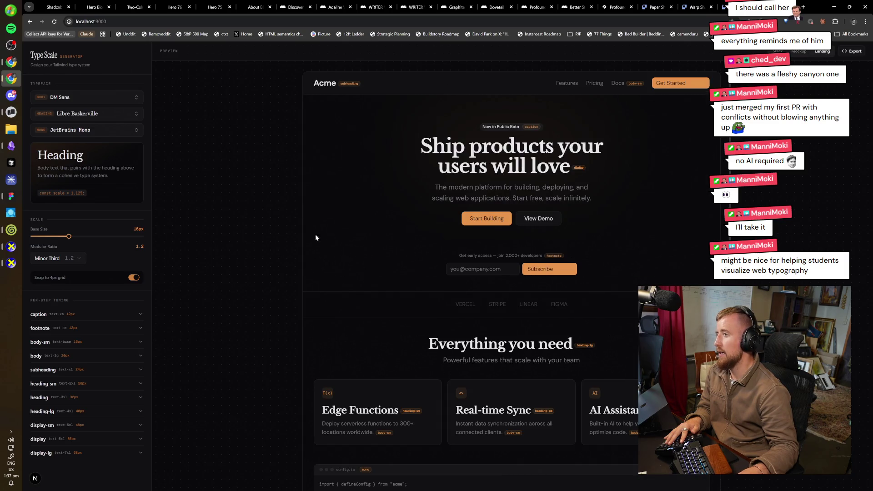
scroll(585, 256, down, 5)
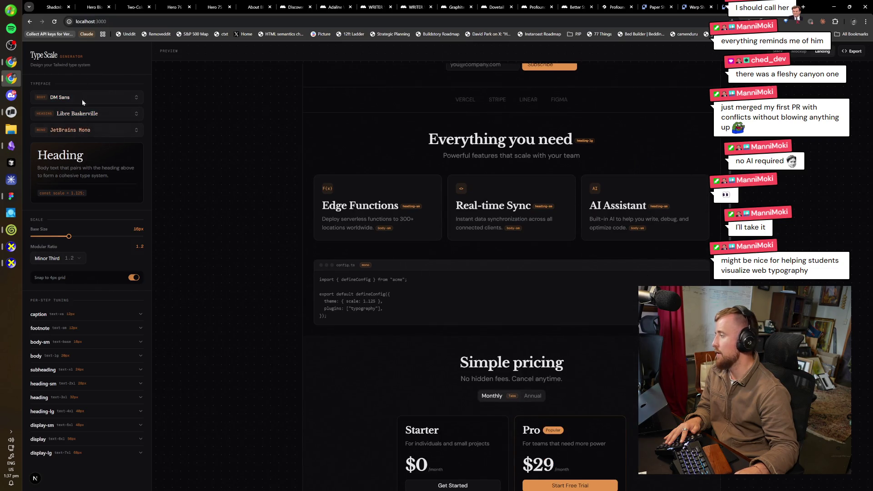
scroll(414, 270, up, 5)
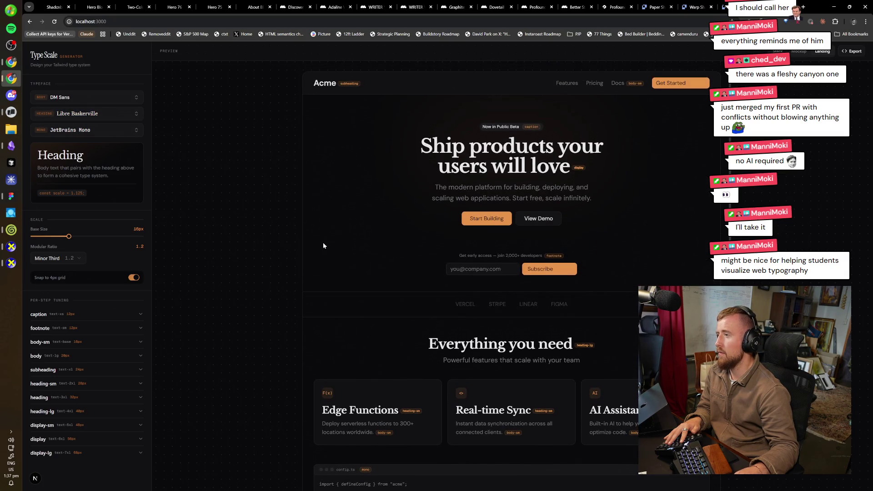
click(11, 112)
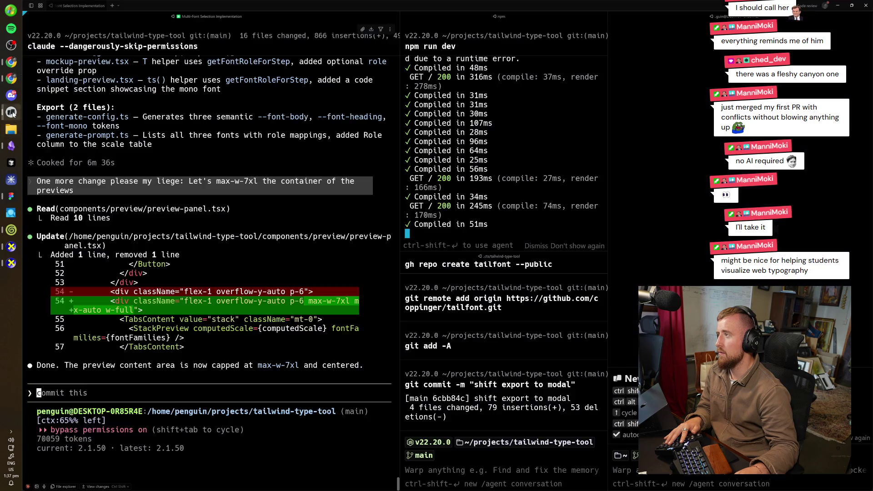
- Stage all changes and commit them with the message about second and third (mono) fonts and max-w-7xl previews
click(11, 78)
key(alt+Tab)
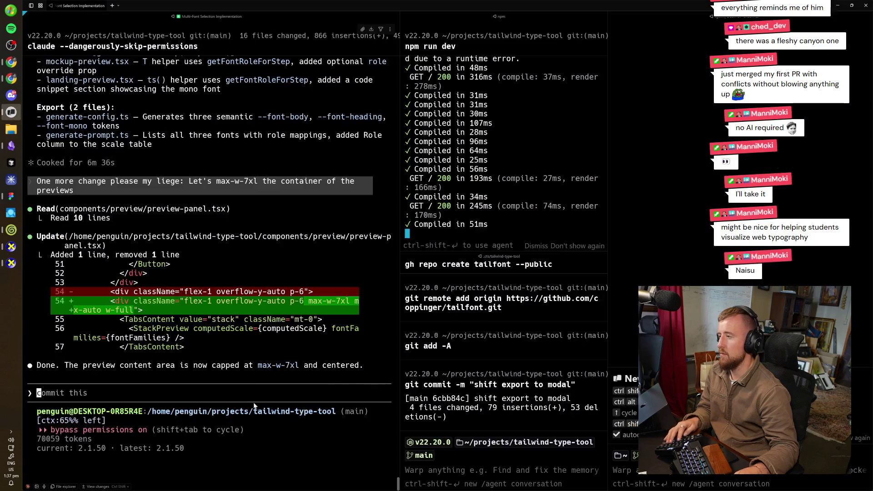
click(407, 470)
text(git ad)
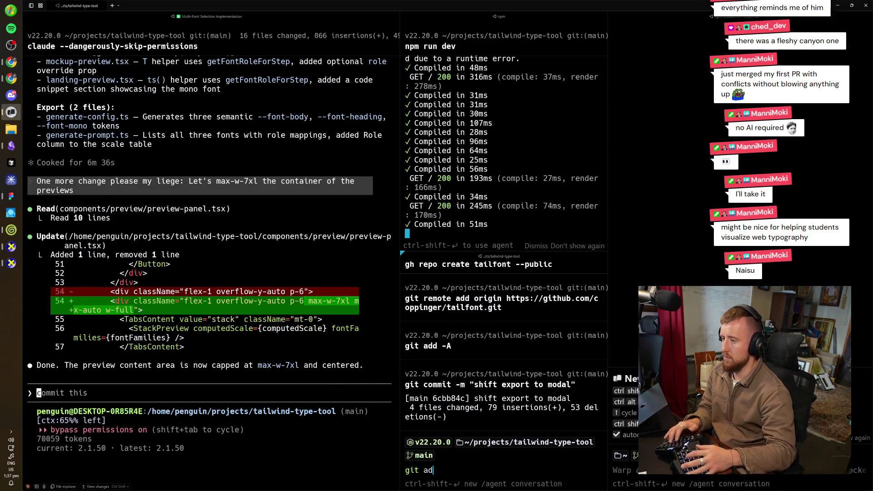
text(d -A)
key(Return)
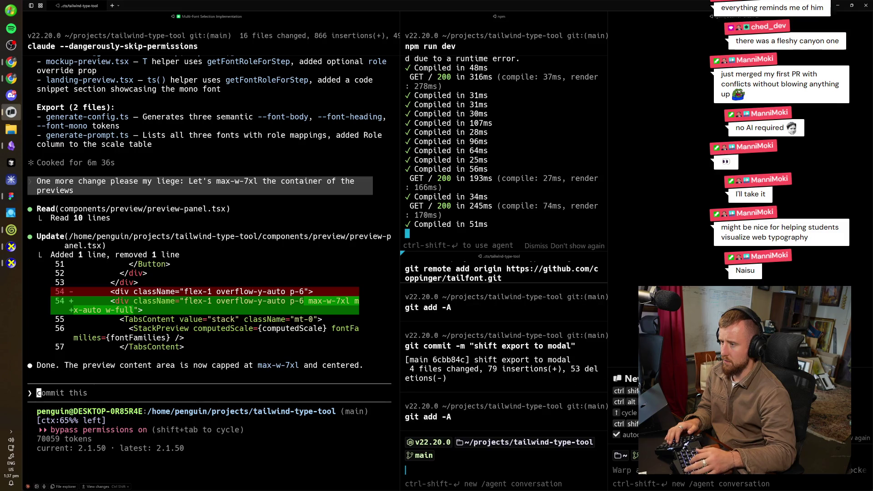
text(git commit -m "ad)
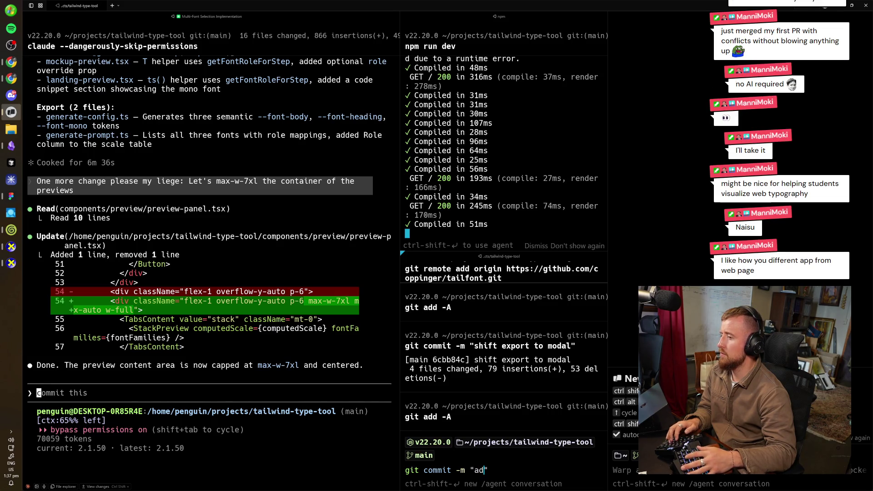
text(d second )
text((and third )
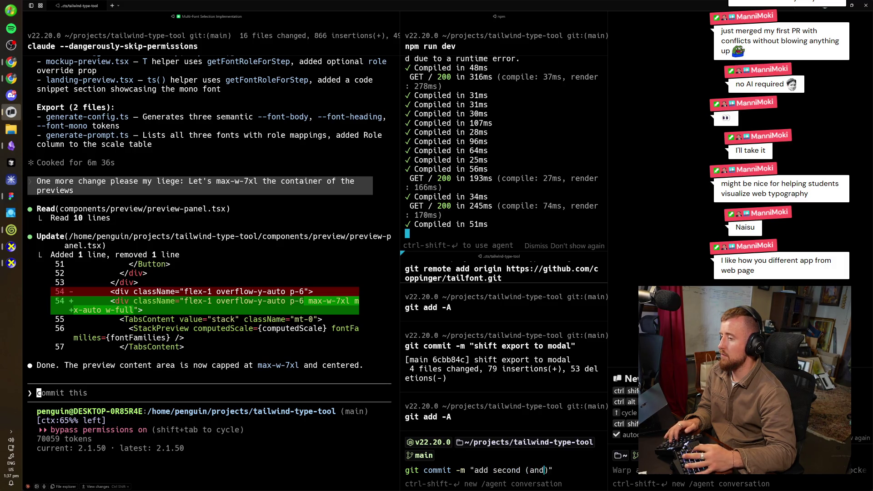
text((mono)) fonts, )
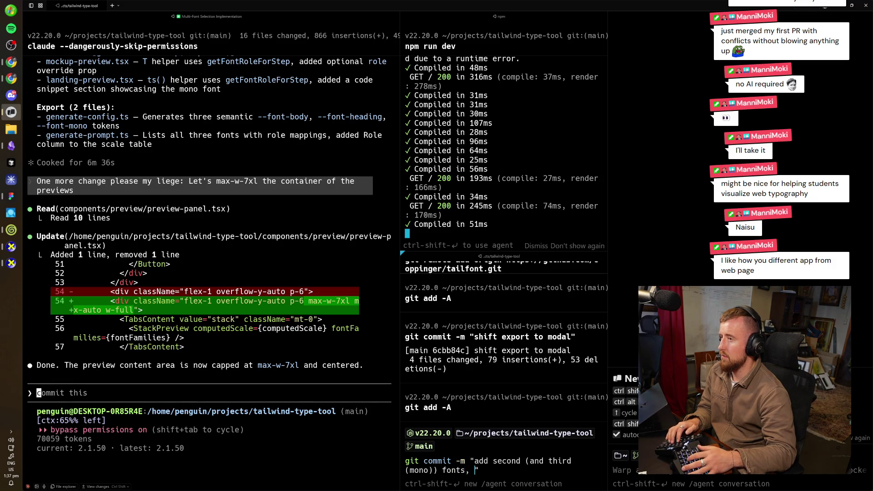
text(max-w-7xl)
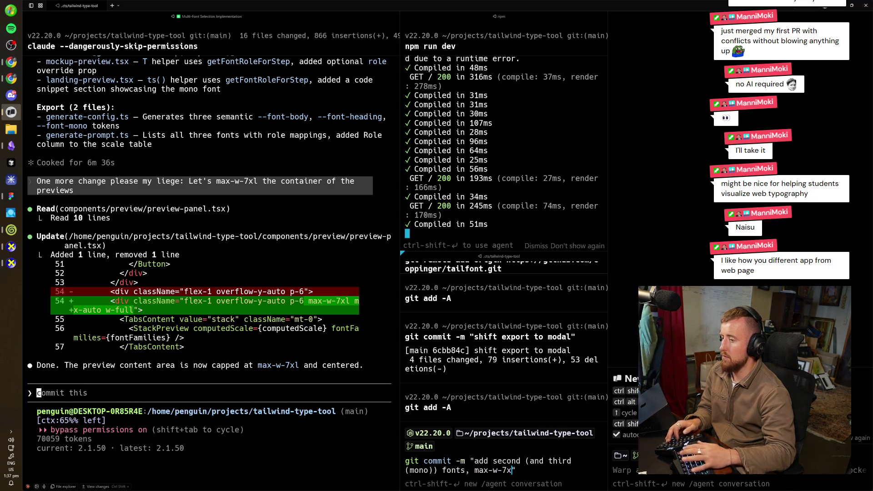
text( for )
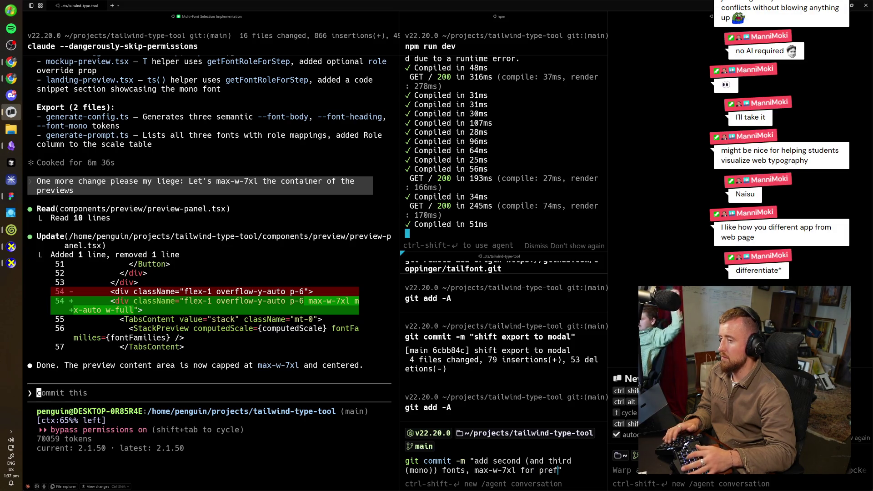
text(previews)
key(Return)
- Push the commit to GitHub with git push origin main
text(g)
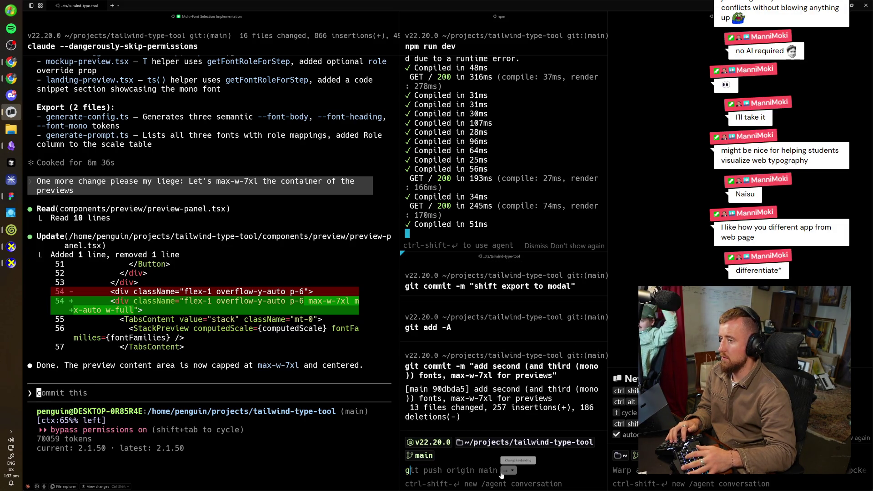
text(it pu)
key(Right)
key(Return)
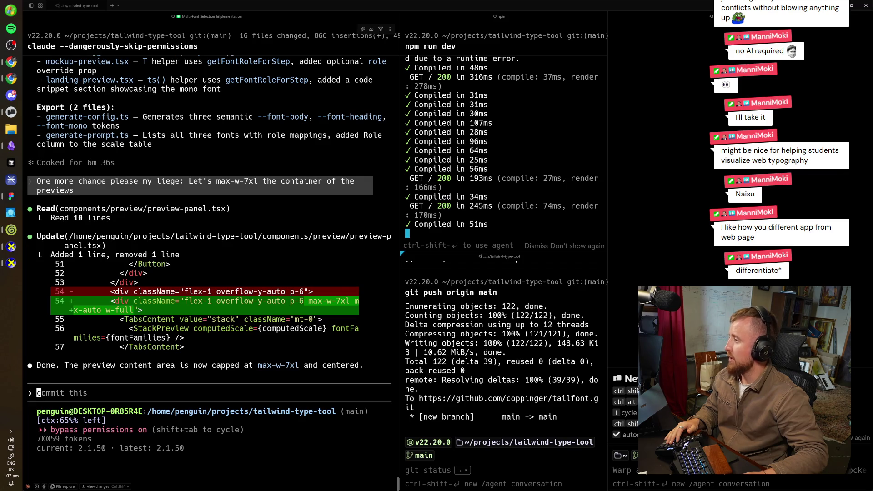
click(299, 273)
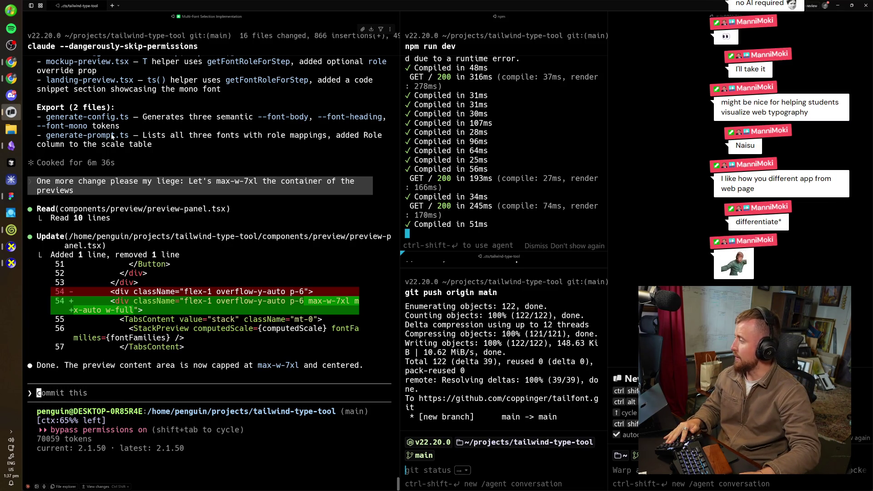
click(11, 78)
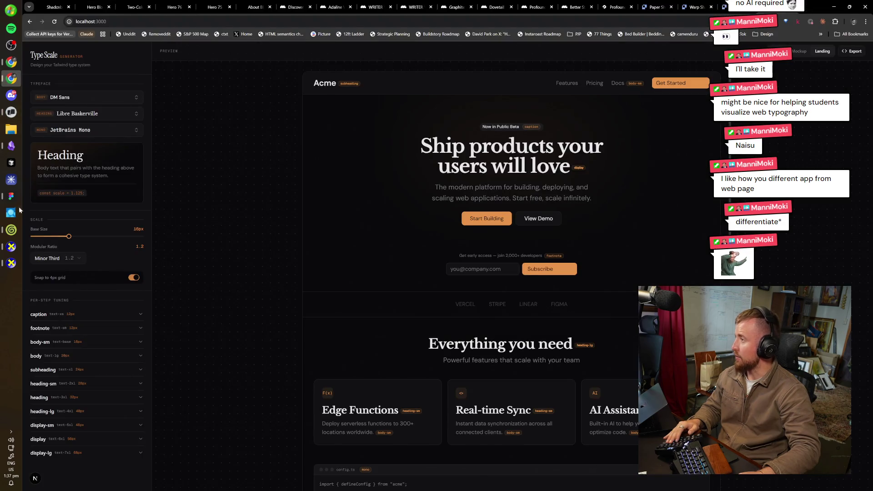
- Nudge the hero buttons and feature row up slightly
click(11, 196)
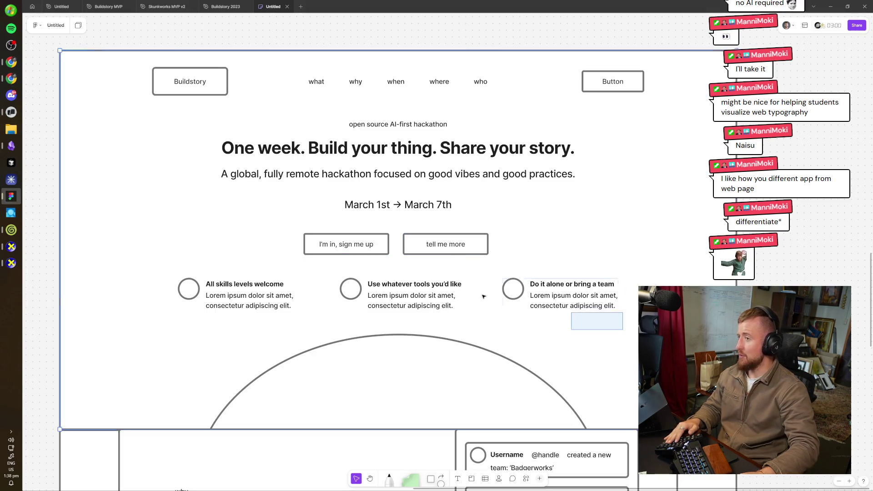
drag(484, 296, 176, 231)
drag(345, 282, 342, 276)
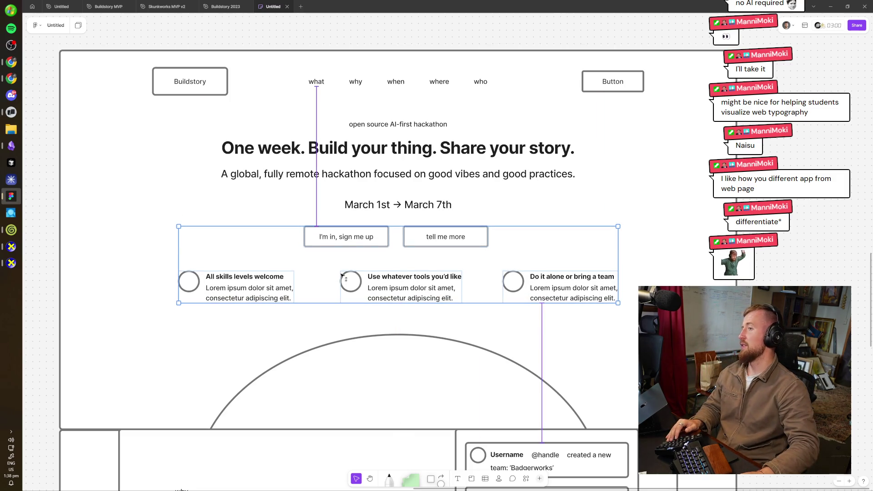
click(339, 44)
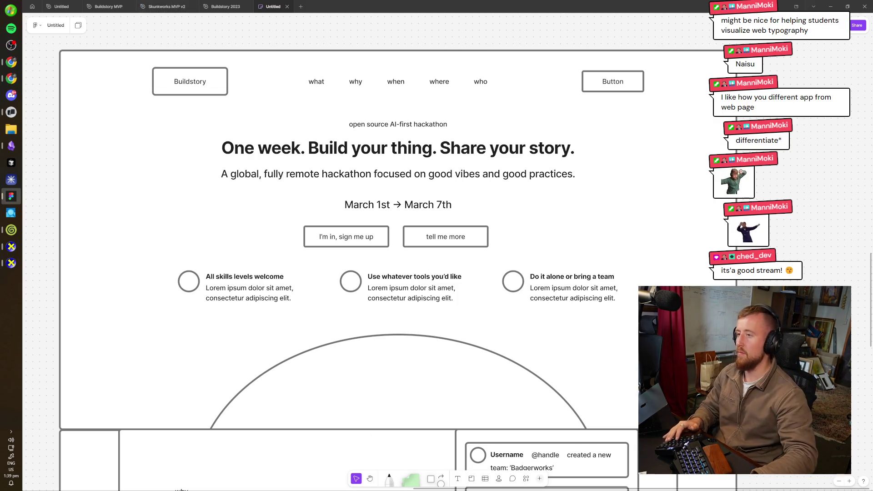
- Move the empty box's top edge down beside the Why copy and adjust the activity-card container above
scroll(605, 248, down, 5)
scroll(605, 248, down, 5)
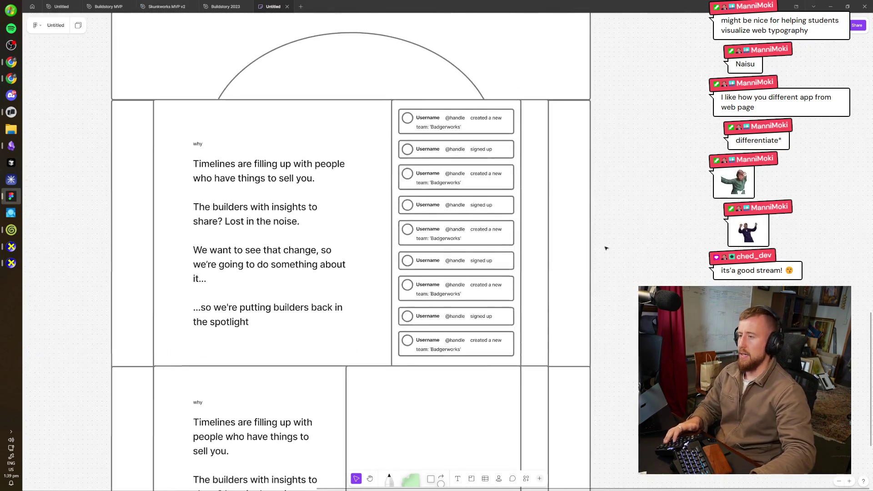
scroll(412, 253, down, 5)
scroll(388, 199, down, 3)
click(538, 200)
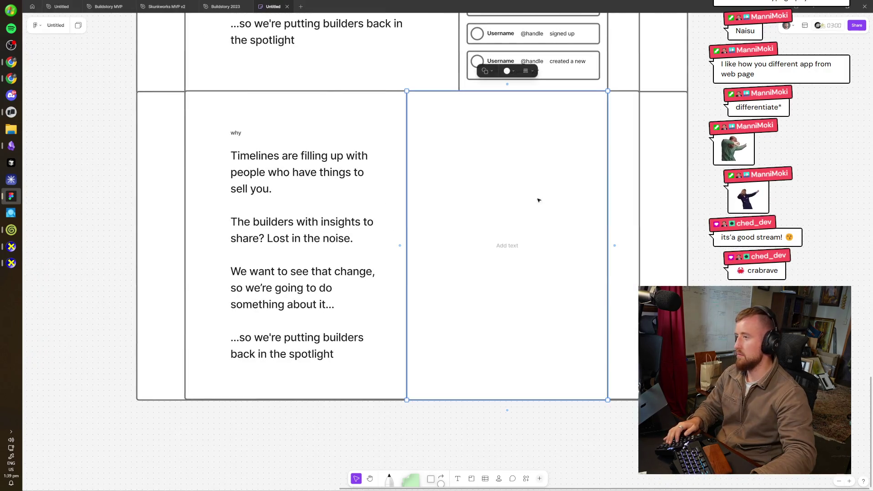
drag(523, 91, 523, 109)
scroll(649, 102, up, 2)
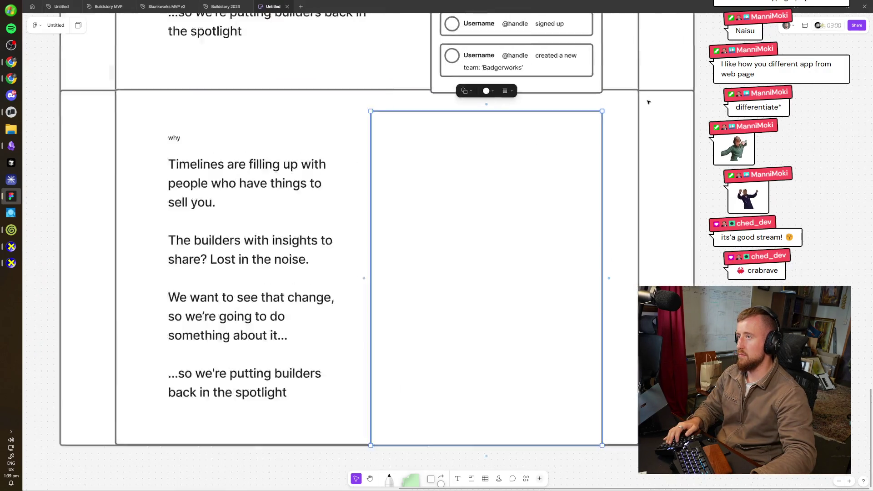
scroll(649, 101, up, 3)
click(521, 86)
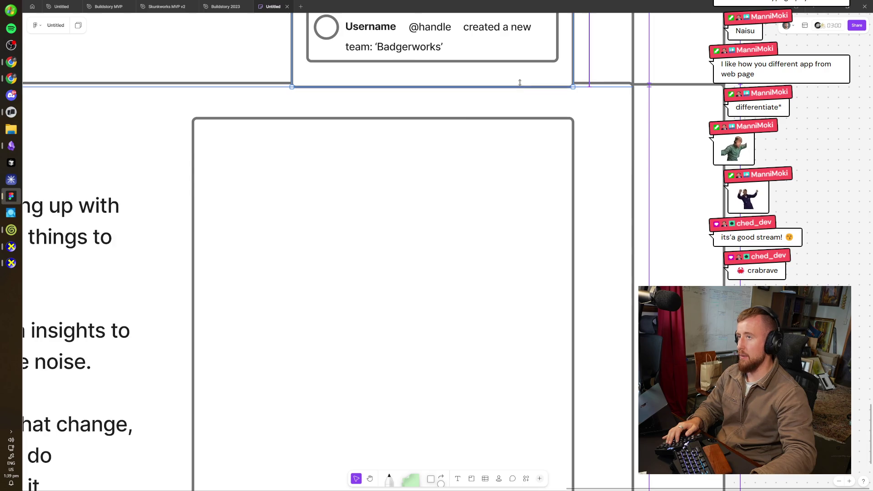
drag(520, 82, 520, 85)
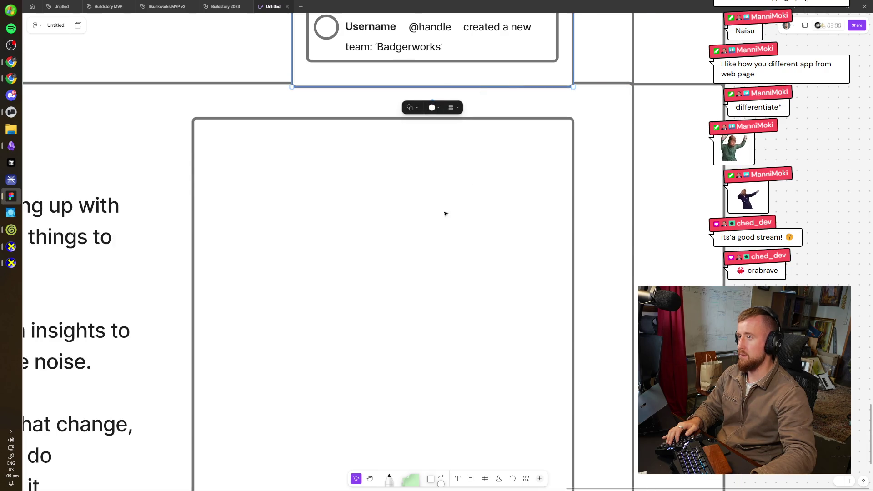
- Raise the empty box's bottom edge to shorten it
scroll(445, 213, down, 3)
click(480, 394)
drag(462, 442, 456, 420)
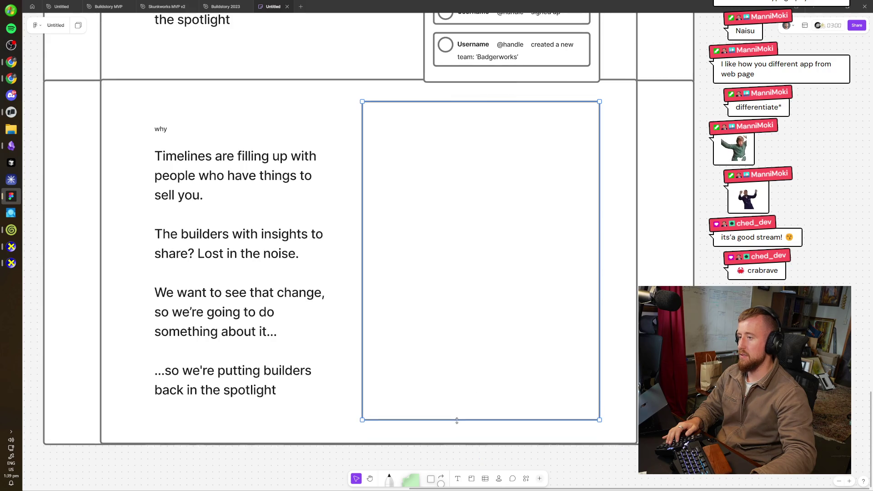
scroll(499, 273, left, 2)
key(alt+Tab)
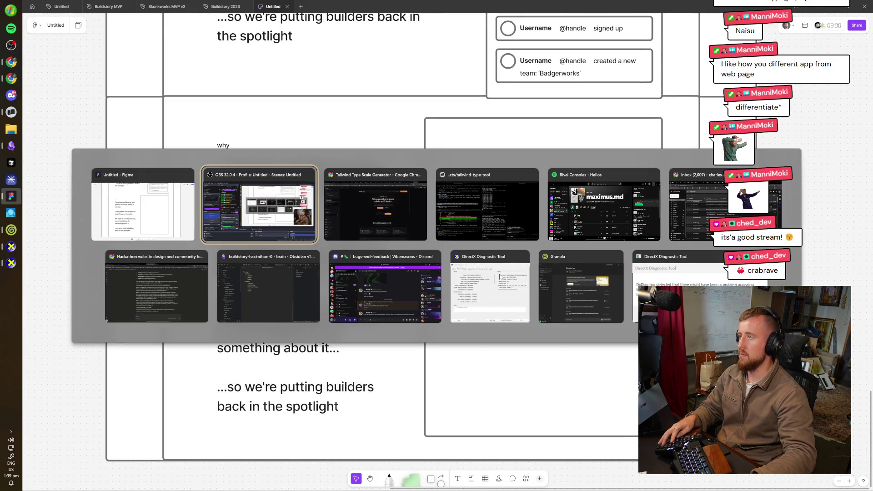
- Open a new Chrome tab and clear the Claude Code conversation with /clear
key(alt+Tab)
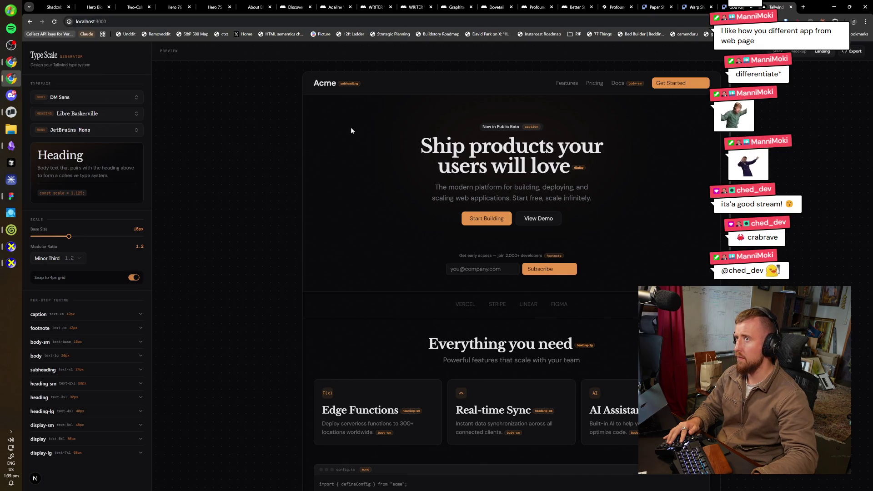
key(ctrl+t)
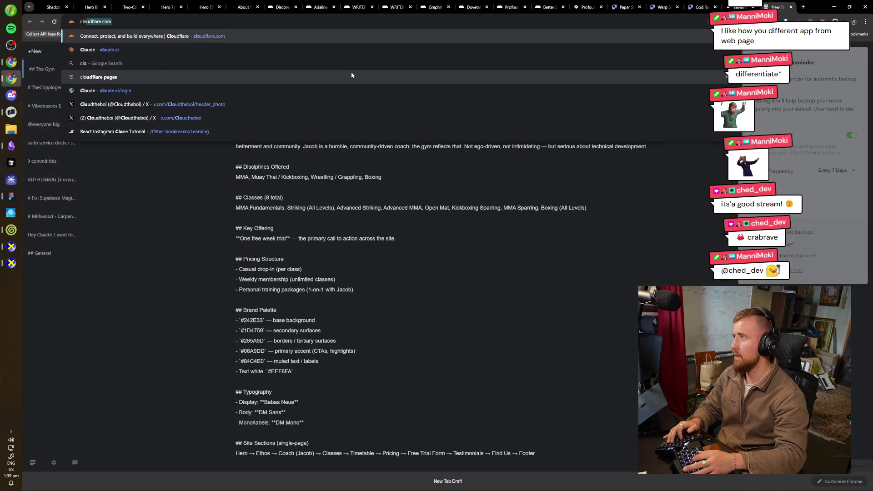
key(alt+Tab)
key(alt+Tab)
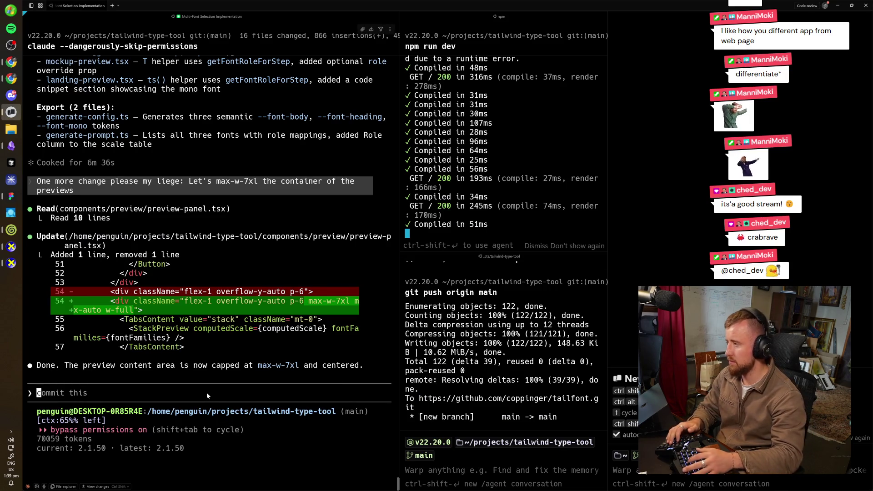
text(/clear)
key(Return)
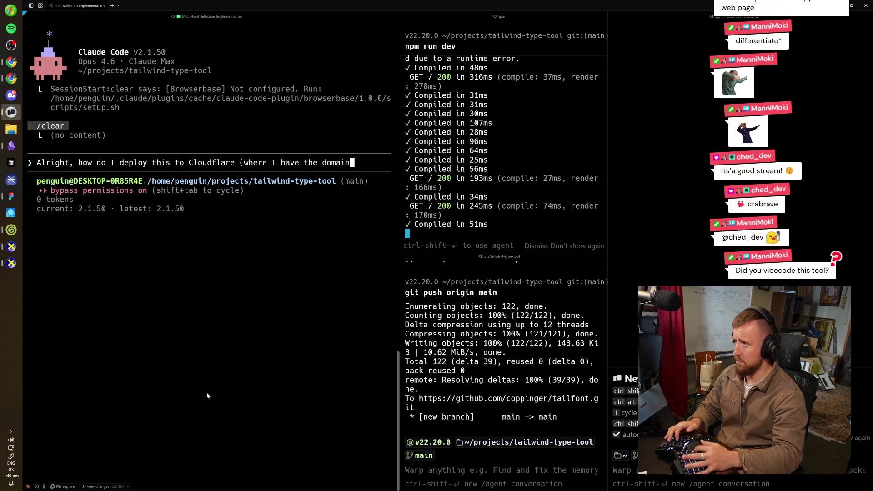
- Send Claude Code the question of how to deploy the tool to Cloudflare, where the domain is
key(Return)
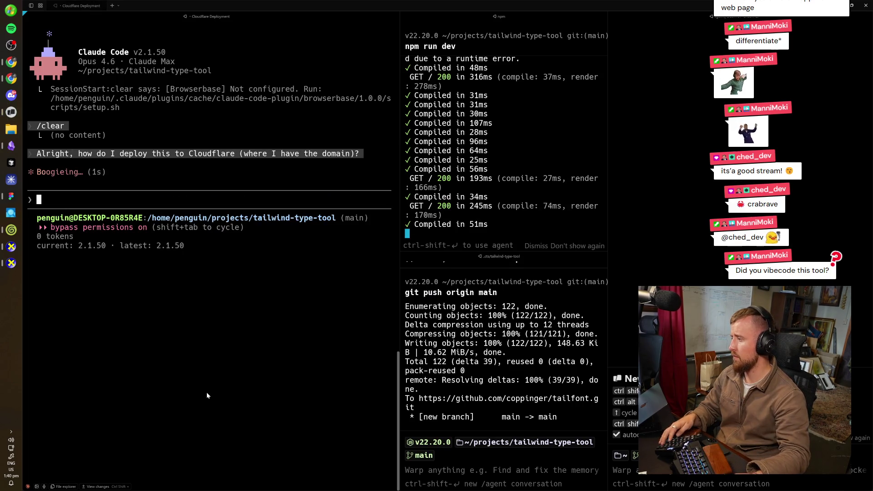
key(alt+Tab)
key(alt+Tab)
key(Tab)
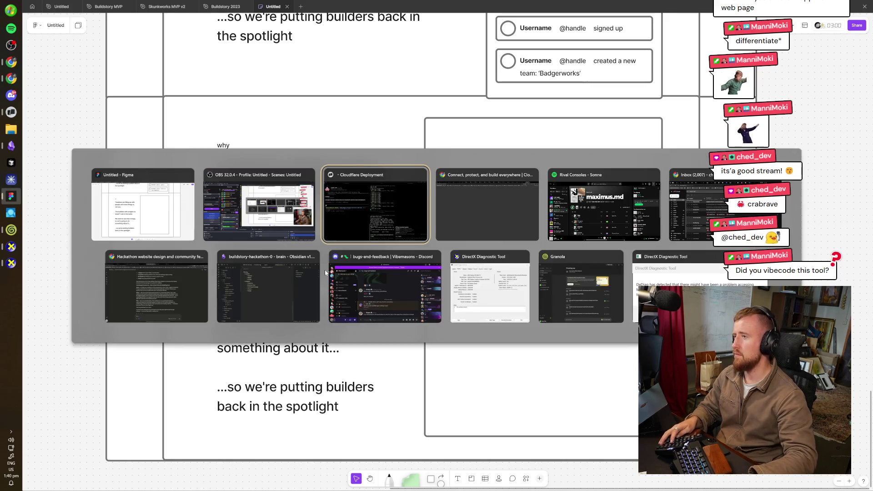
- Open vibemasons.com in a new Chrome tab
key(alt+Tab)
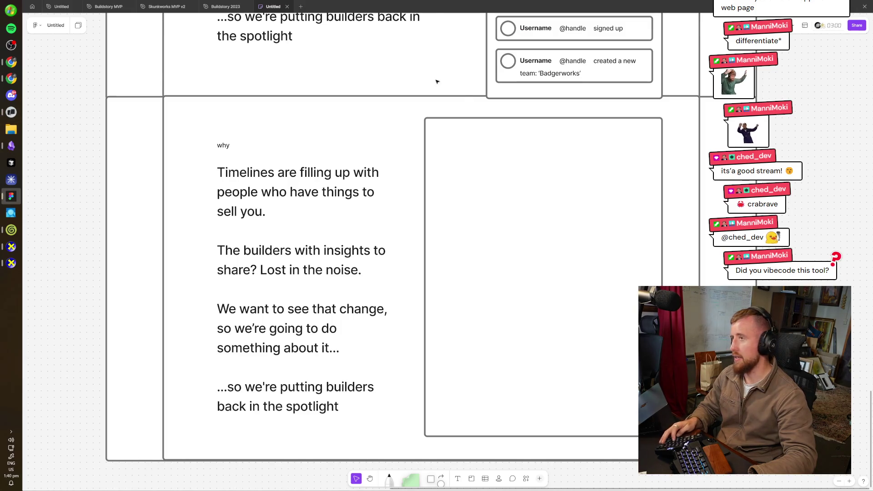
key(alt+Tab)
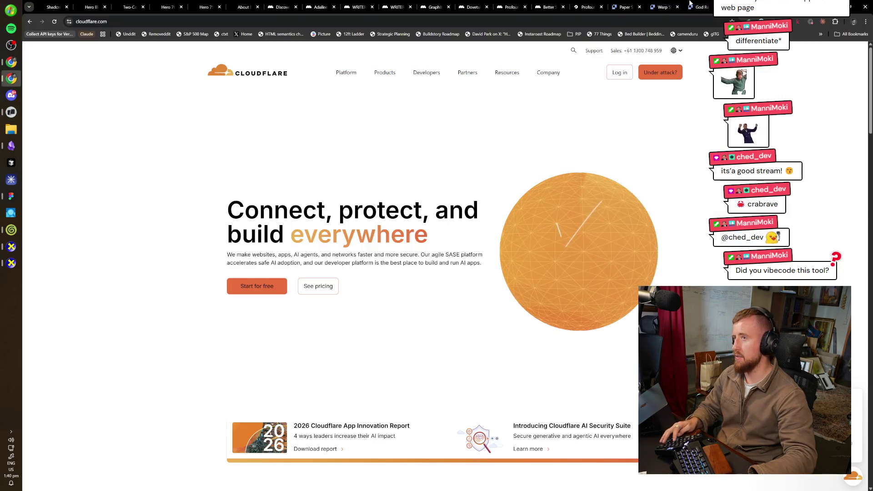
key(ctrl+Tab)
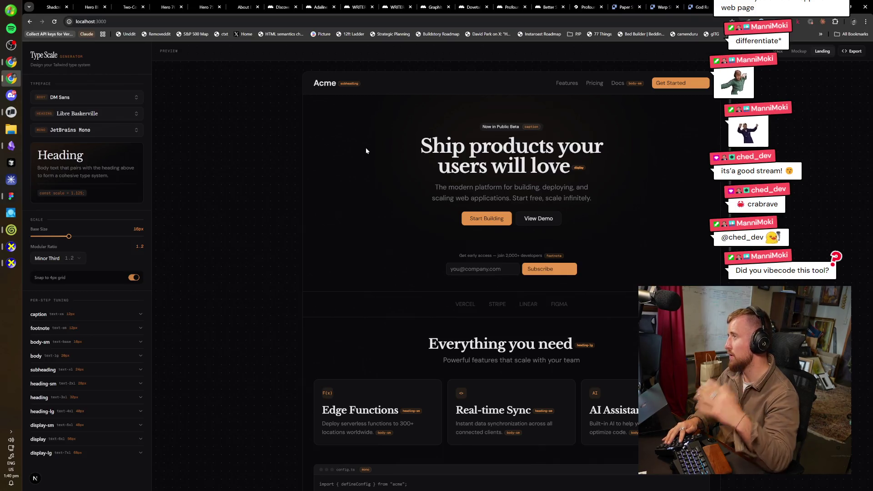
key(ctrl+t)
text(vibev)
key(Return)
text(vibemasons.com)
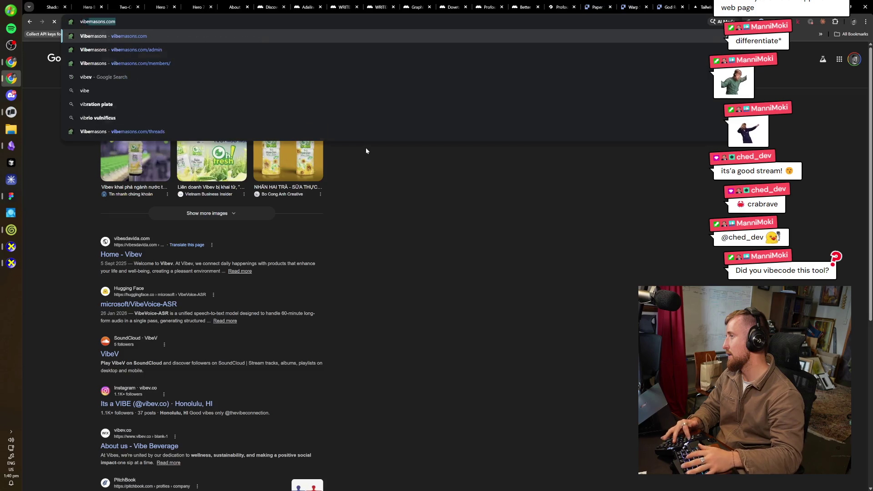
key(Return)
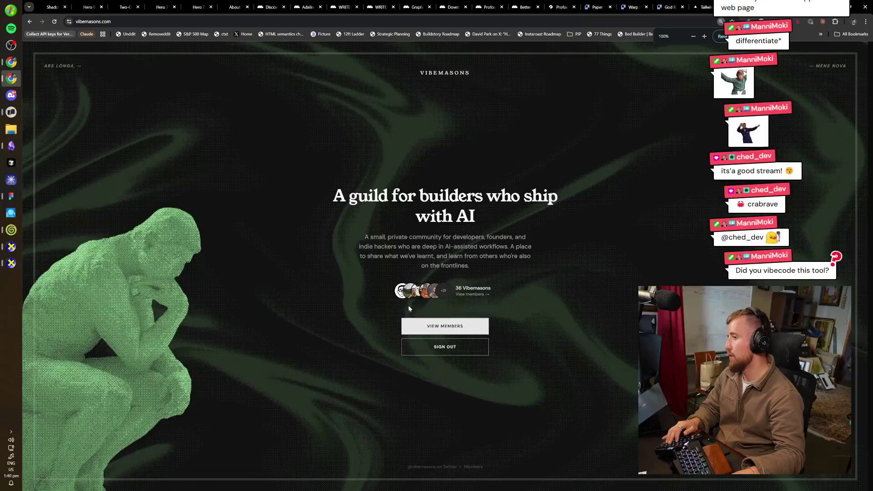
- Open the Vibemasons Members page and reset the zoom to 100%
click(440, 326)
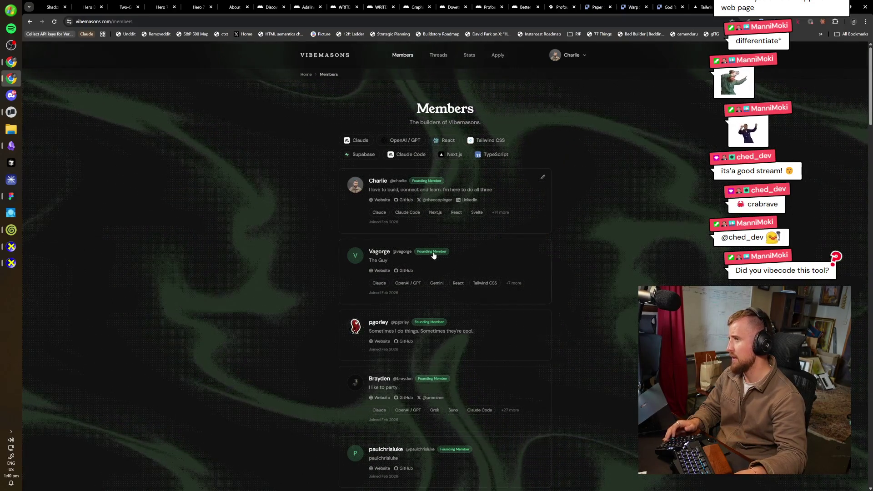
scroll(454, 439, up, 7)
key(ctrl+0)
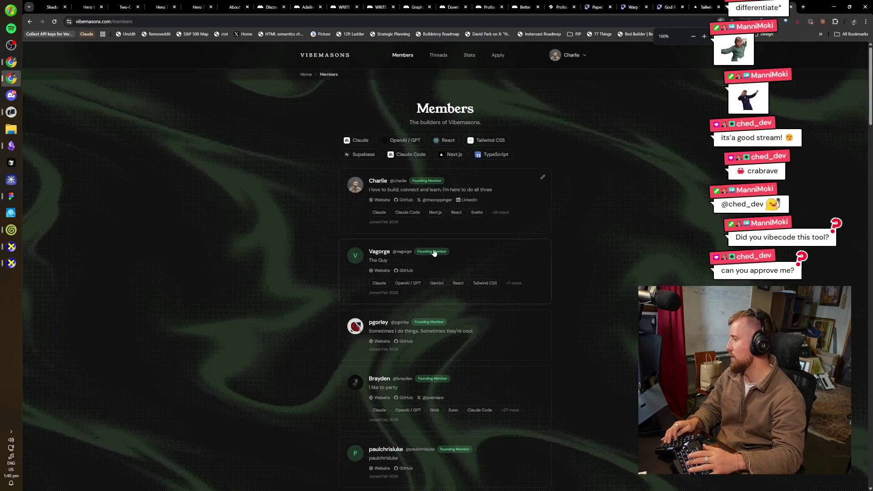
key(alt+Tab)
key(alt+Tab)
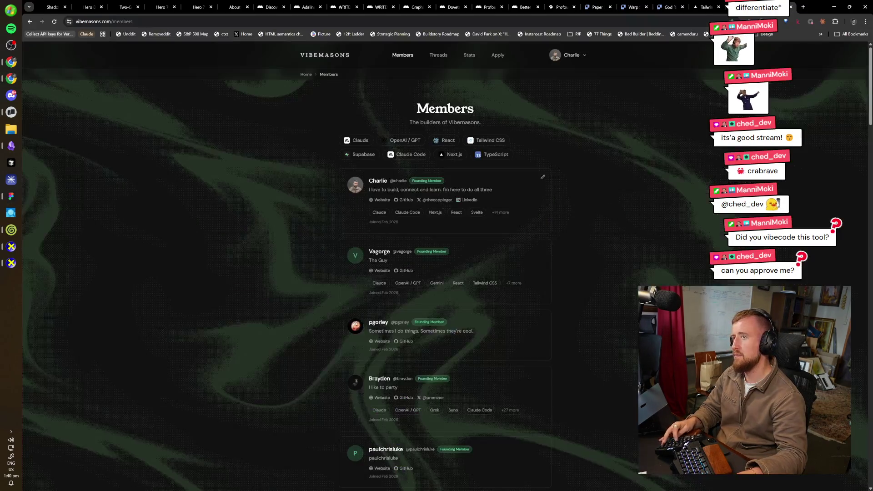
key(ctrl+Tab)
key(ctrl+Tab)
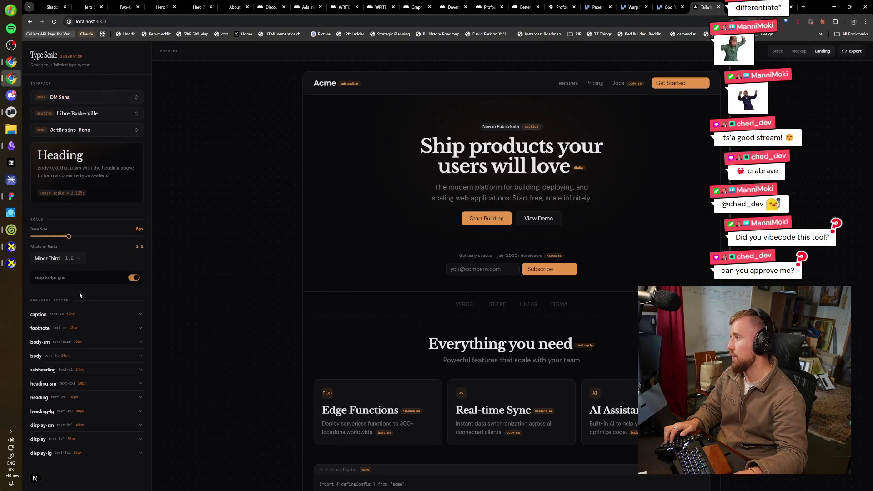
- Set the modular ratio to Major Third (1.25), keep 4px grid snapping on, and preview the Mockup
click(61, 261)
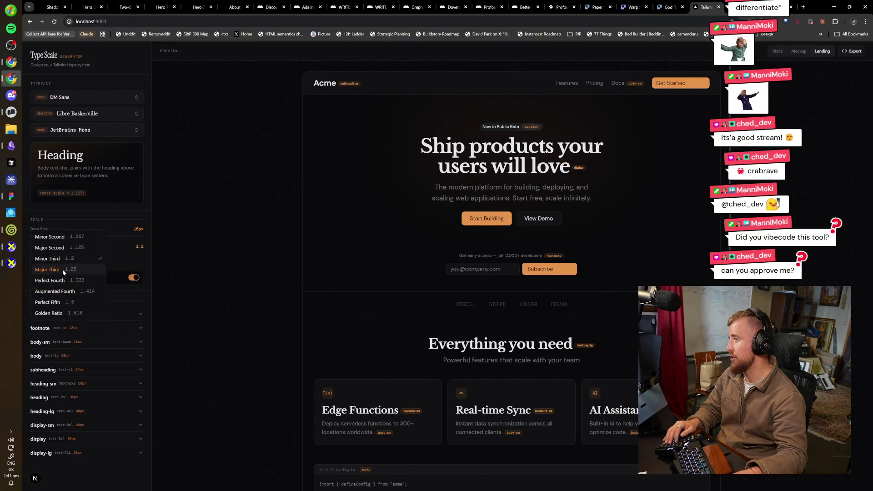
click(62, 269)
click(132, 278)
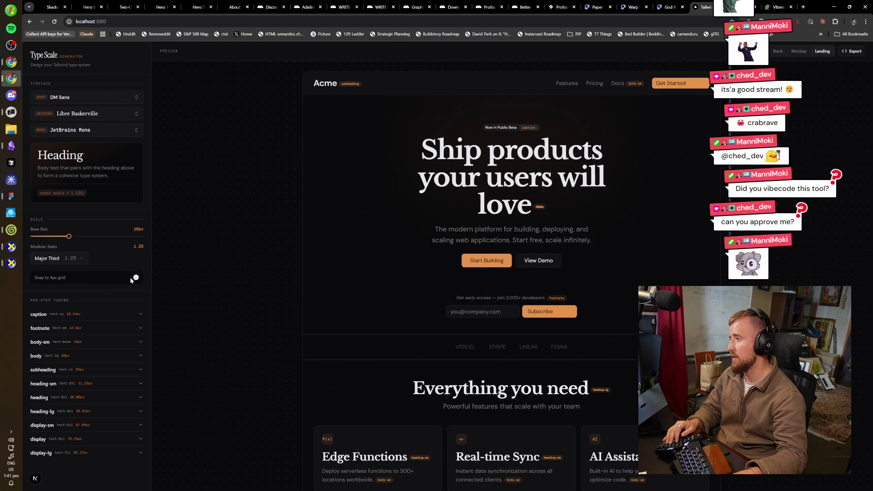
click(131, 279)
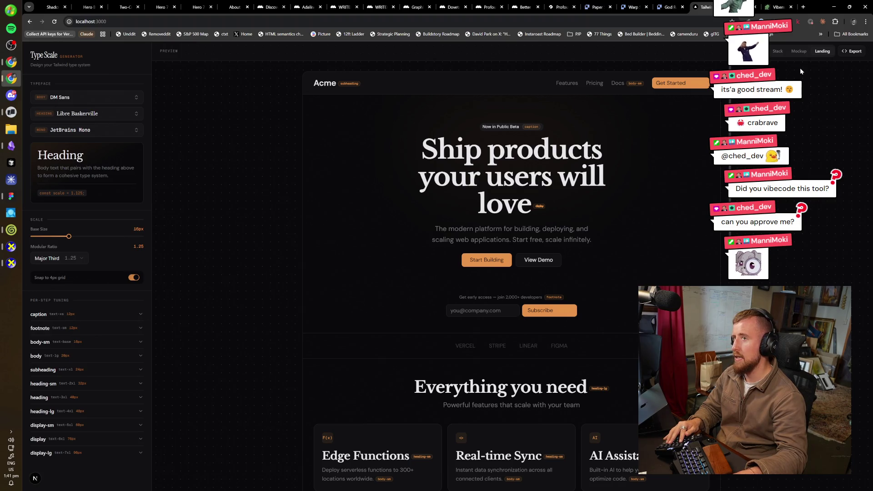
click(801, 53)
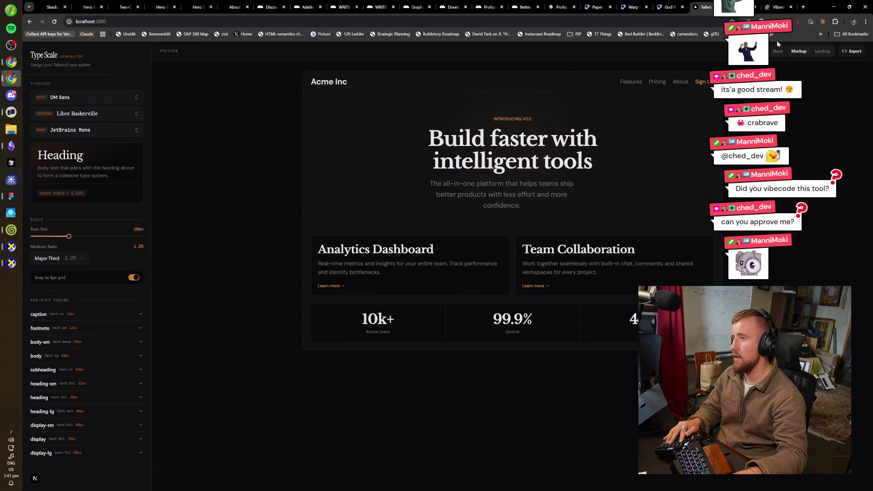
- View the export's Prompt version with Config already added ticked, then open a new browser tab
click(850, 51)
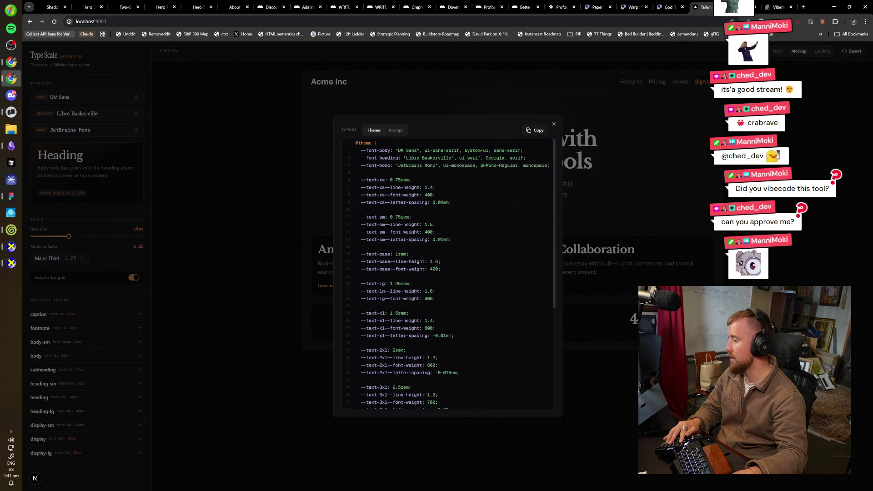
click(396, 132)
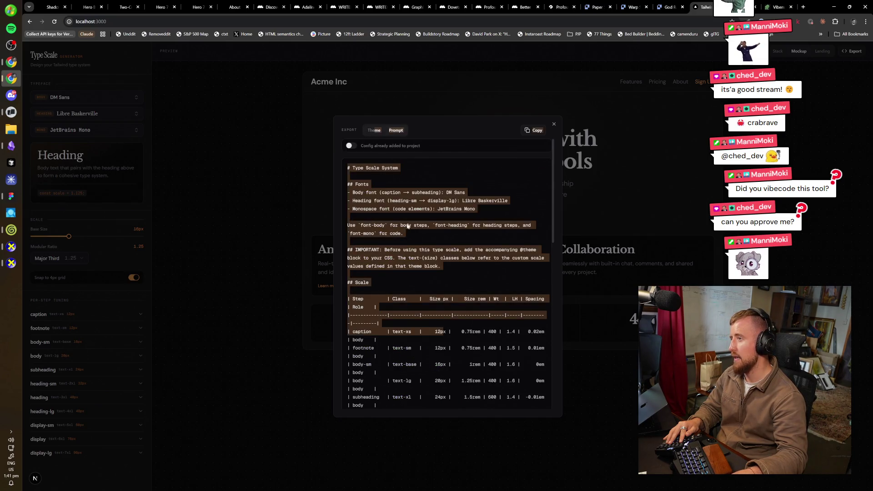
click(356, 146)
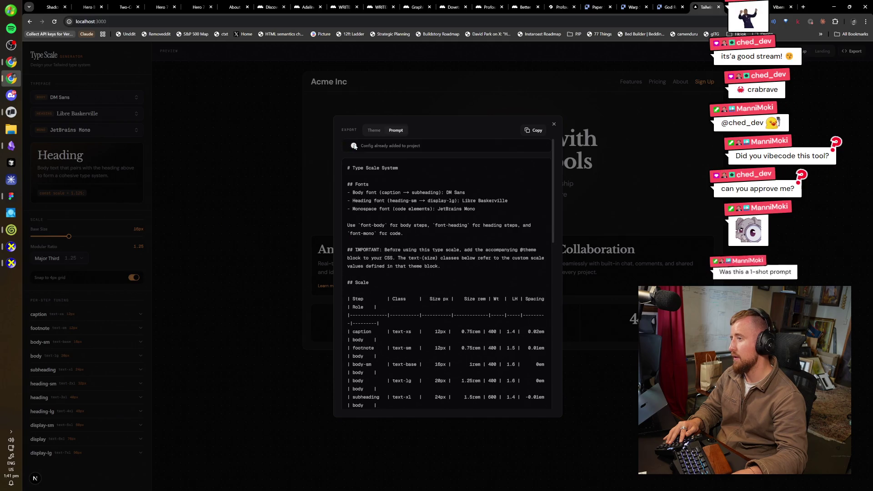
scroll(411, 267, down, 10)
key(Escape)
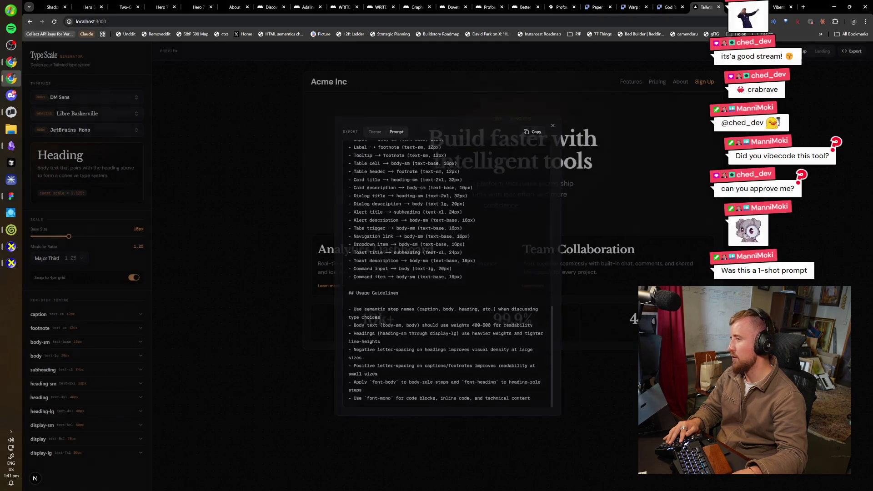
key(ctrl+t)
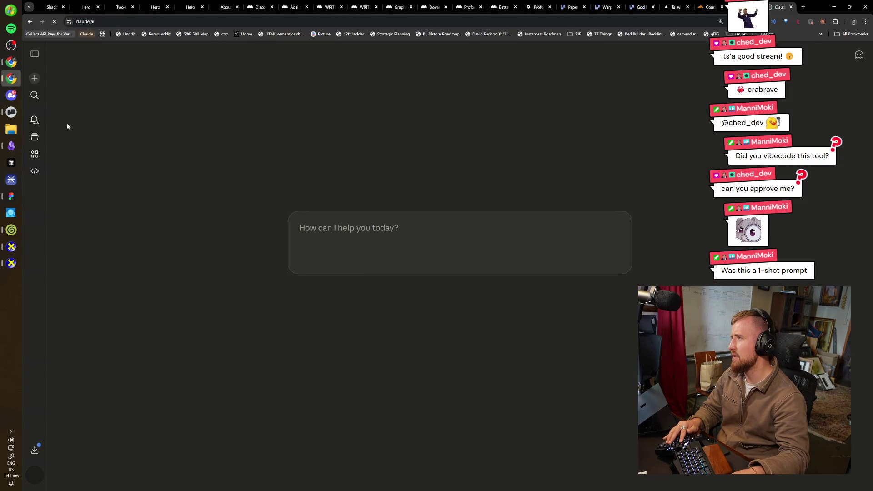
- From Claude's Chats list, open a past Tailwind chat in a new tab, then close it again
click(34, 127)
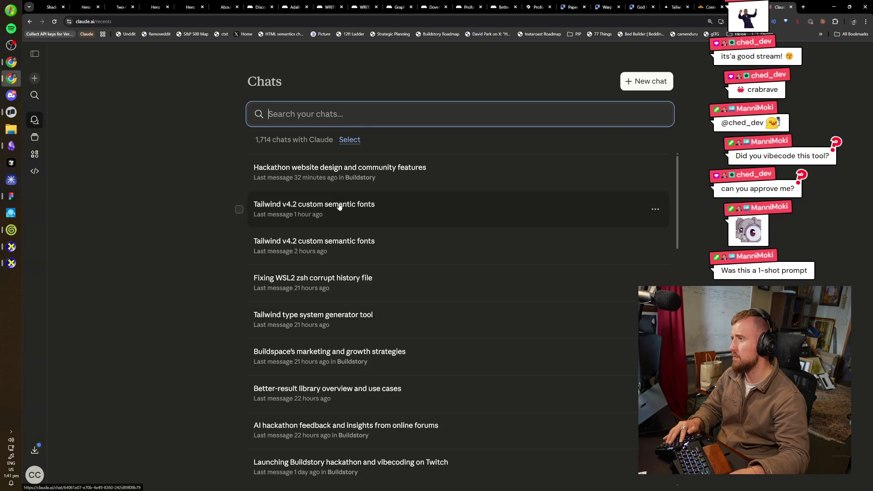
middle_click(350, 232)
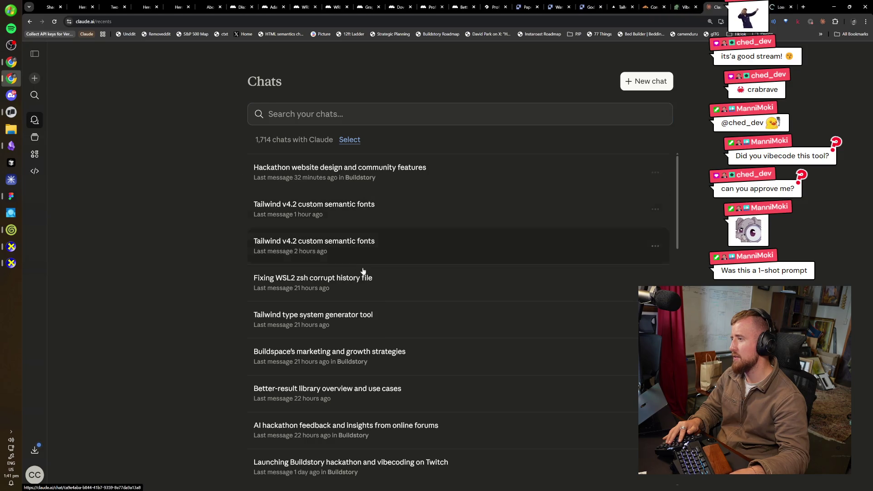
key(ctrl+Tab)
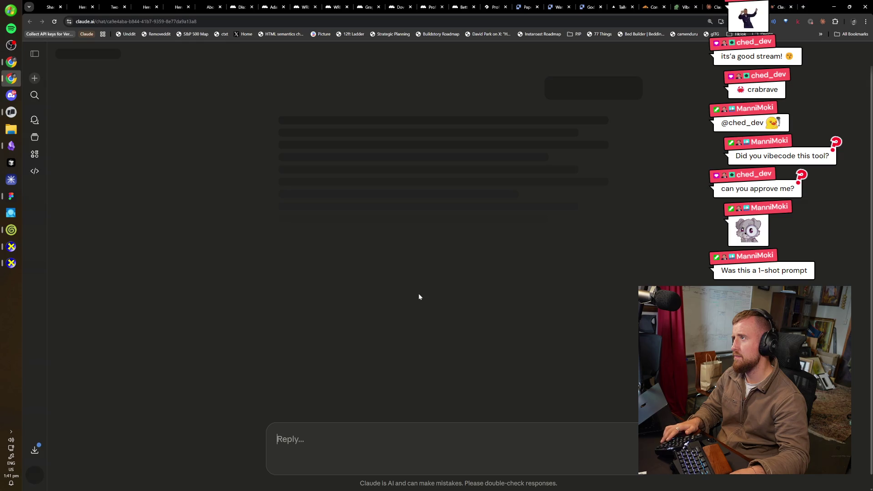
text(What is the latest (v4.2) Tailwind method of setting custom semantic fonts? I seem to recall there was a shift from v3 to v4 re: how to extend a theme)
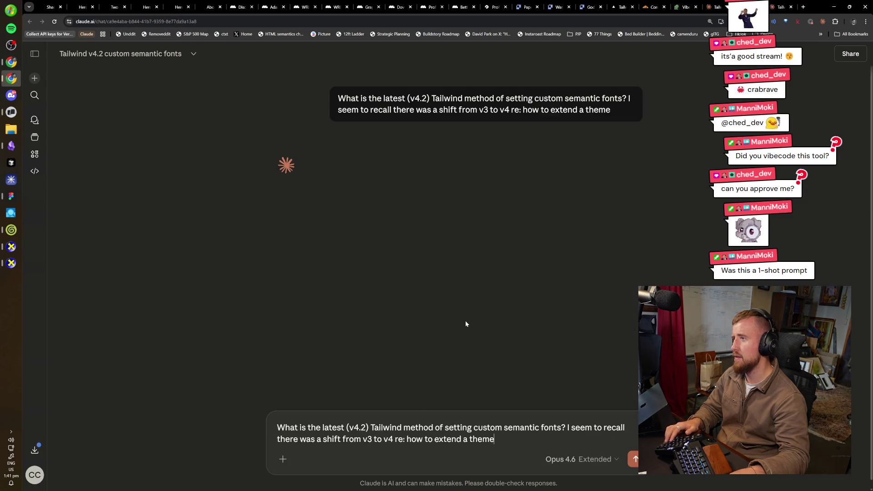
key(ctrl+w)
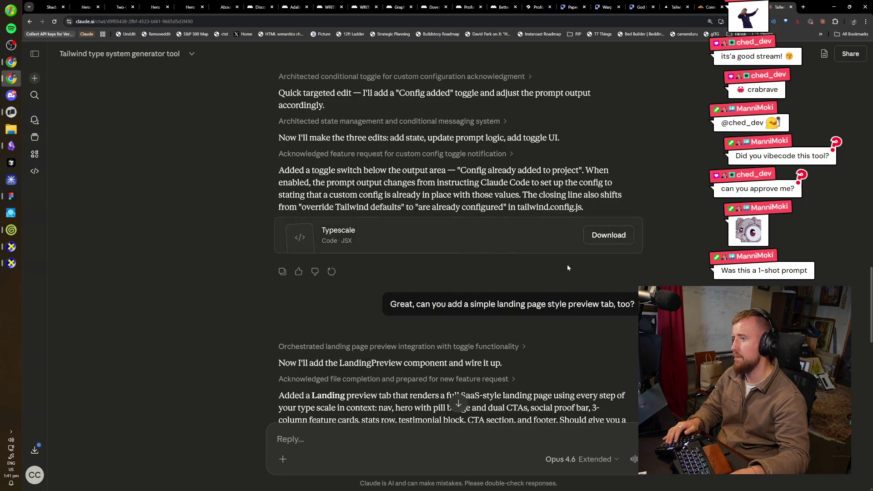
- Scroll the Tailwind type system generator chat and open its Typescale artifact preview
scroll(567, 267, up, 10)
scroll(455, 272, up, 10)
scroll(455, 273, up, 10)
drag(532, 187, 331, 35)
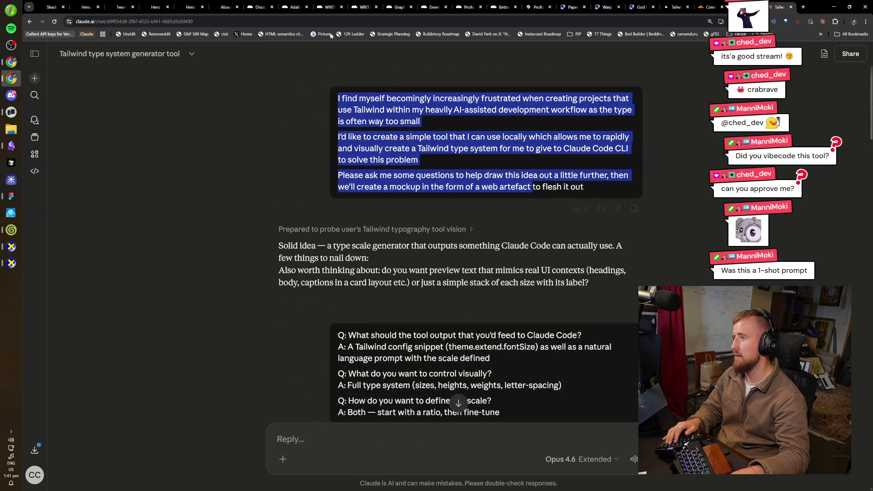
scroll(384, 234, down, 5)
drag(415, 306, 500, 384)
scroll(385, 234, down, 5)
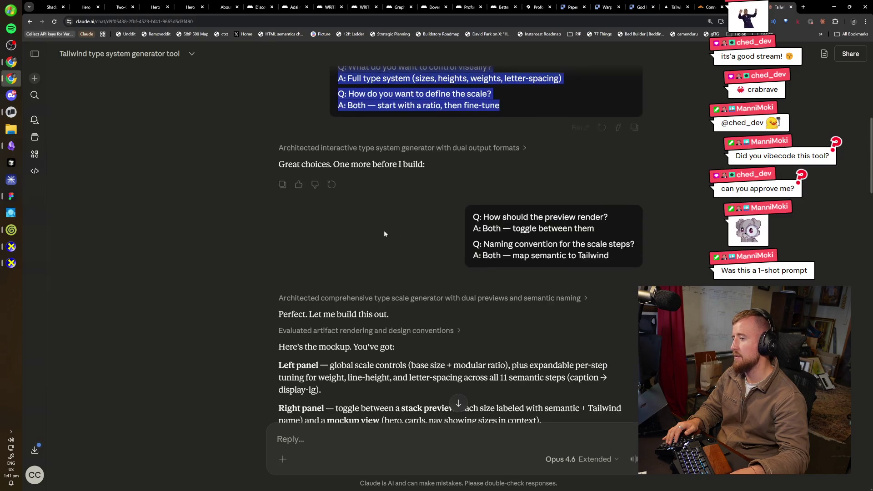
drag(498, 217, 609, 256)
scroll(503, 269, down, 5)
click(503, 269)
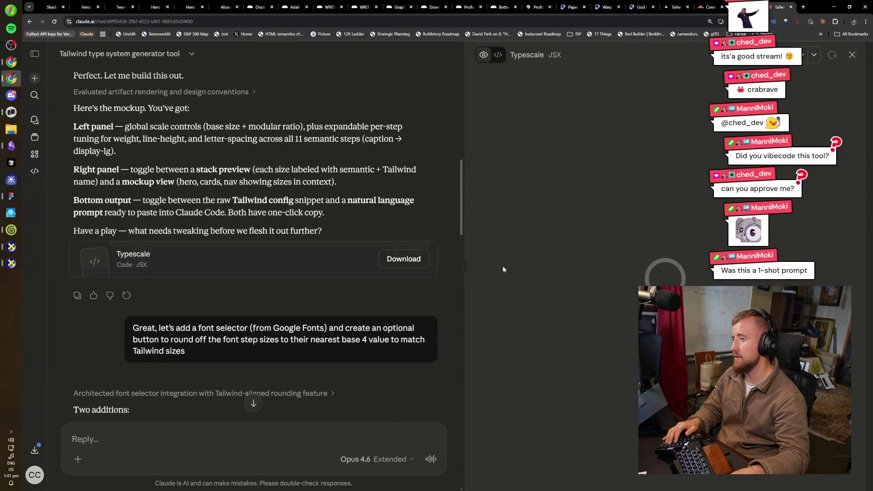
- Widen the artifact panel and open the Typescale plan prompt document beside the chat
drag(464, 255, 160, 239)
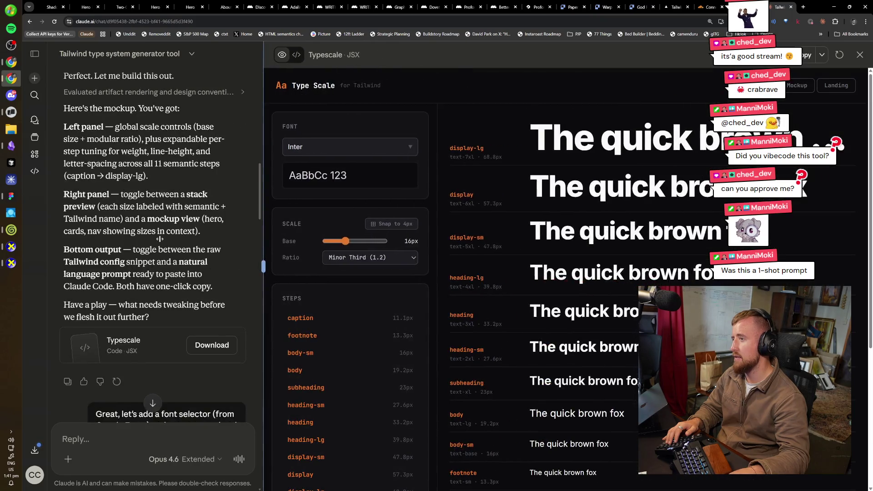
scroll(459, 190, down, 5)
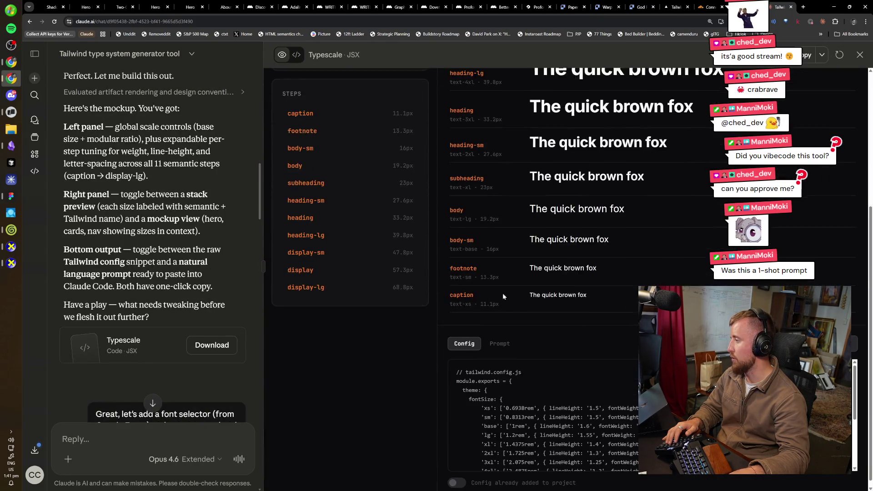
scroll(458, 190, up, 5)
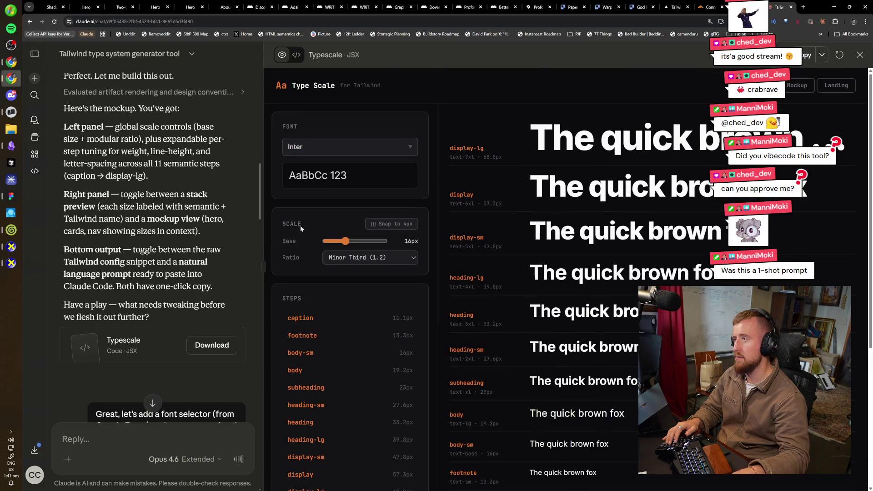
drag(261, 199, 502, 204)
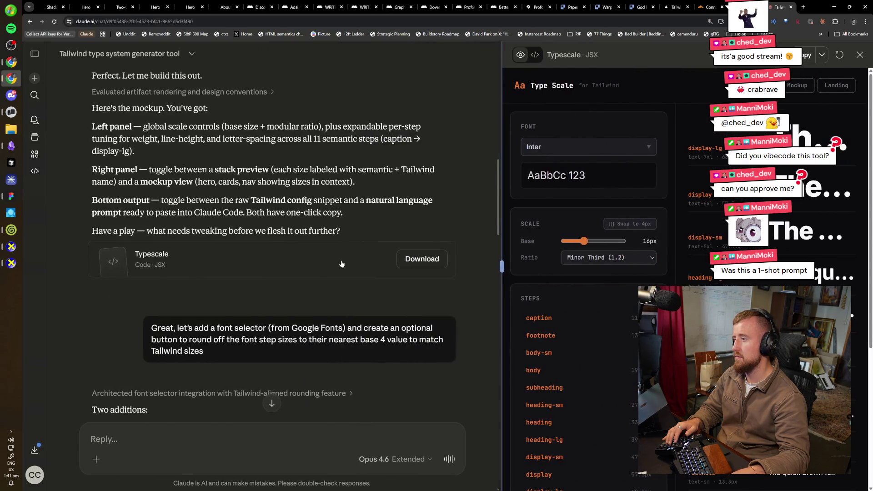
scroll(295, 258, down, 10)
scroll(295, 257, down, 8)
scroll(294, 257, down, 7)
scroll(294, 258, down, 8)
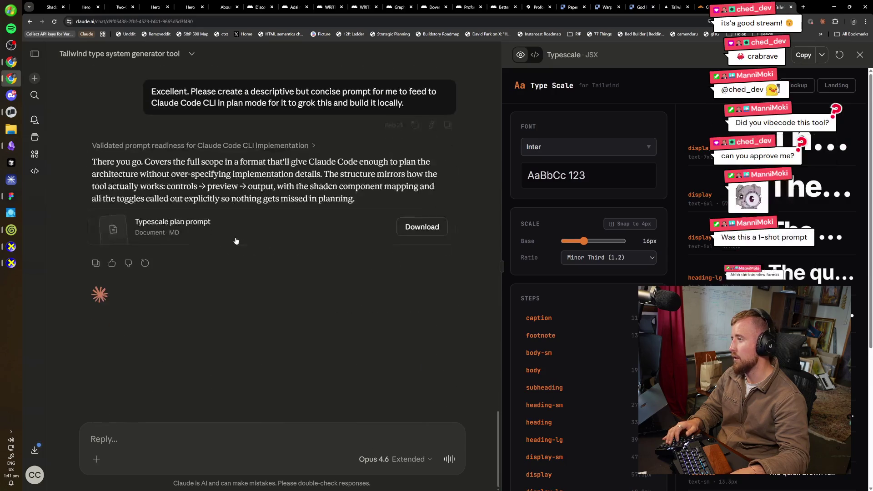
scroll(295, 257, up, 3)
click(228, 372)
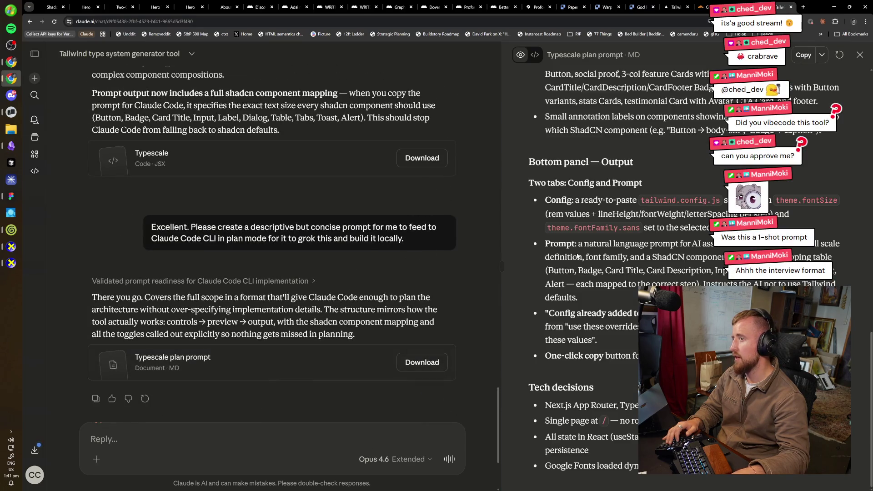
key(ctrl+shift+Tab)
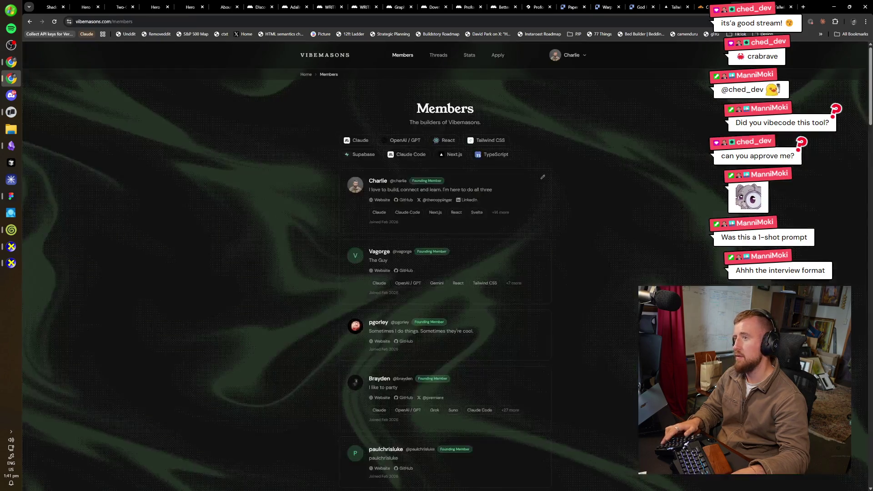
- Return to the Type Scale Generator tab, leaving Snap to 4px grid turned on
key(ctrl+shift+Tab)
key(ctrl+shift+Tab)
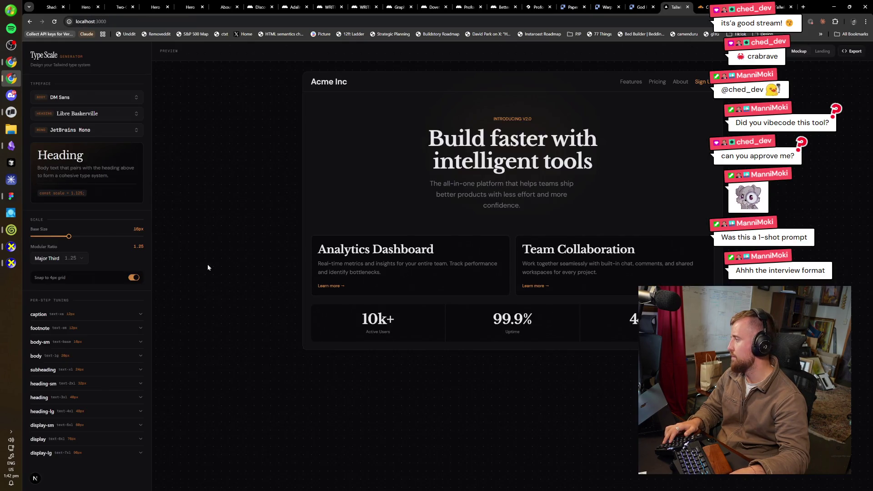
key(ctrl+Tab)
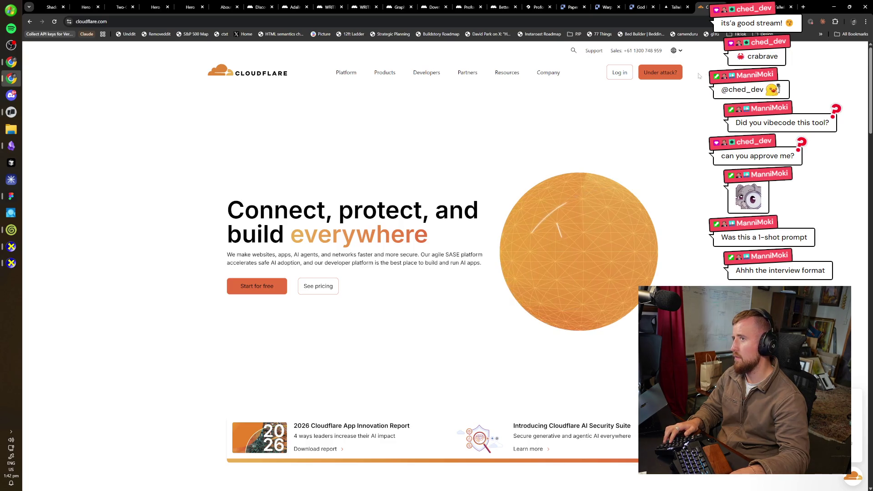
key(ctrl+shift+Tab)
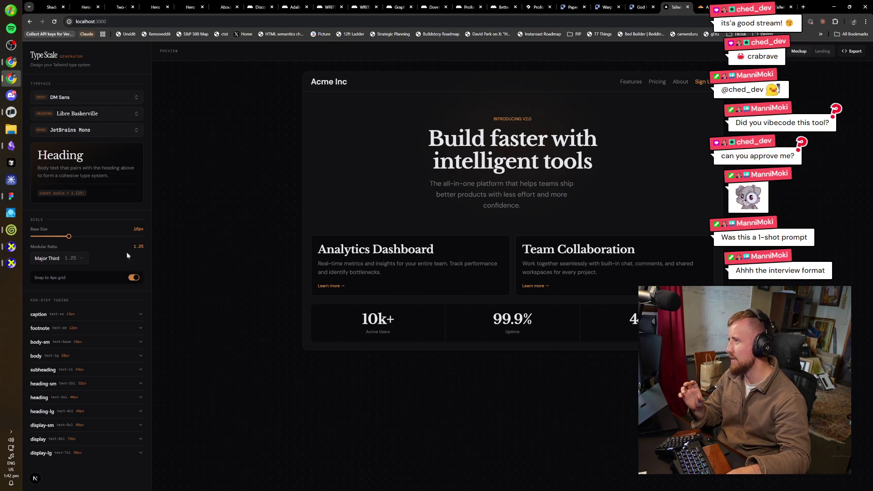
click(133, 278)
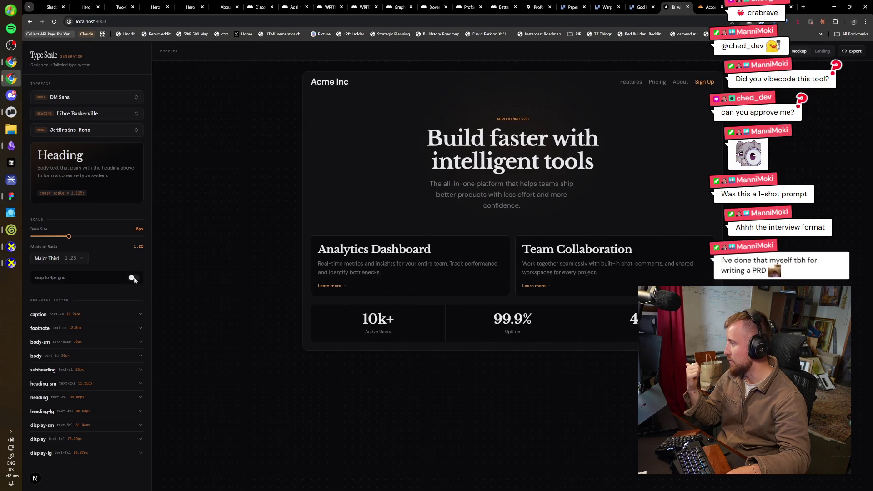
click(134, 278)
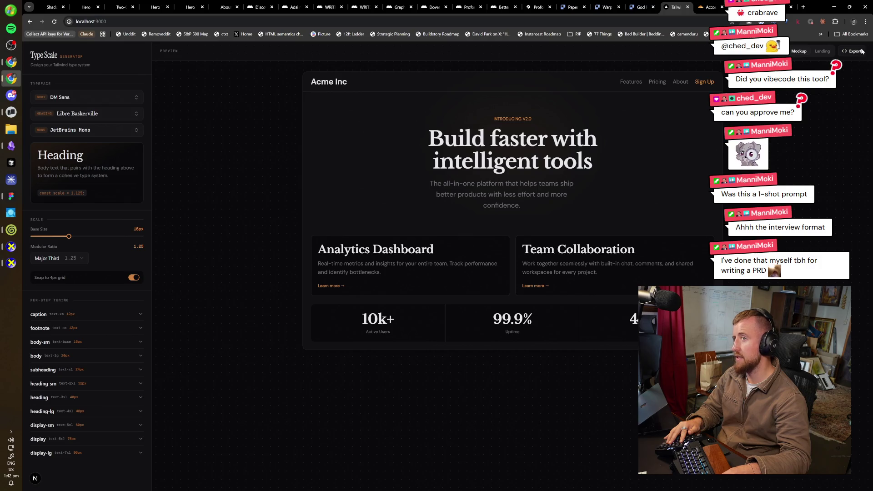
- Preview the type scale on the Acme Landing page and scroll through it
click(819, 56)
click(773, 51)
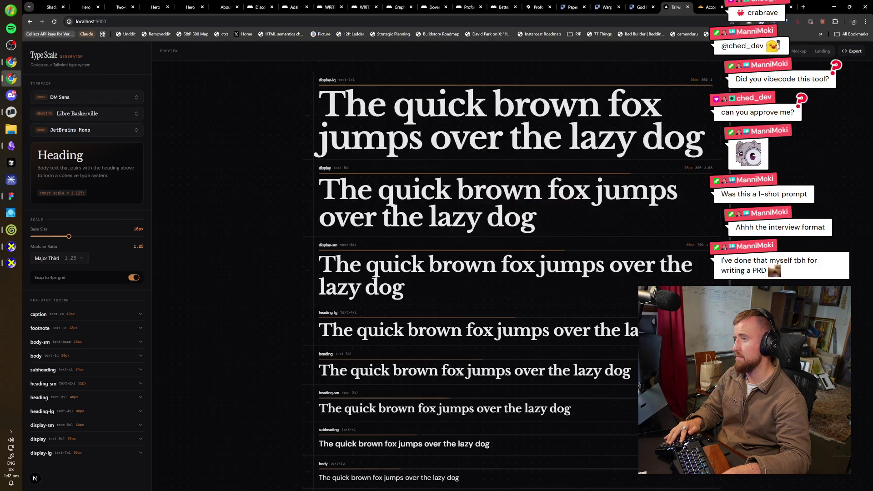
click(796, 53)
click(819, 53)
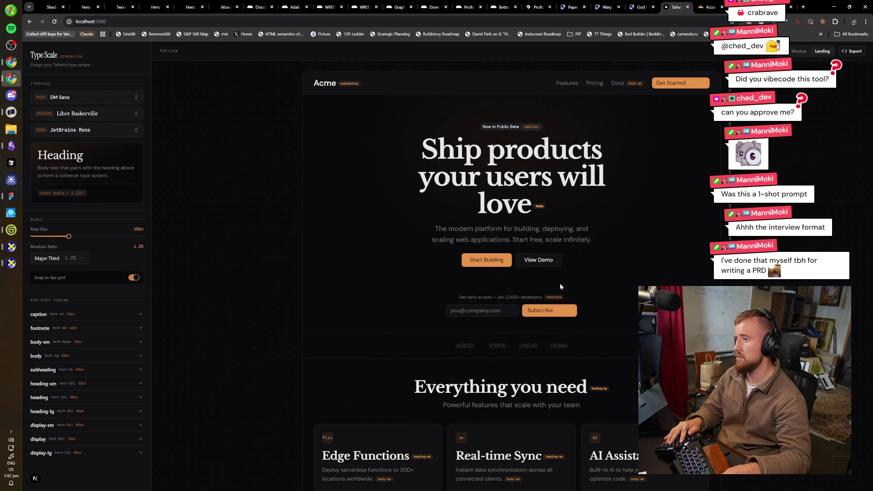
scroll(621, 300, down, 5)
scroll(609, 310, down, 7)
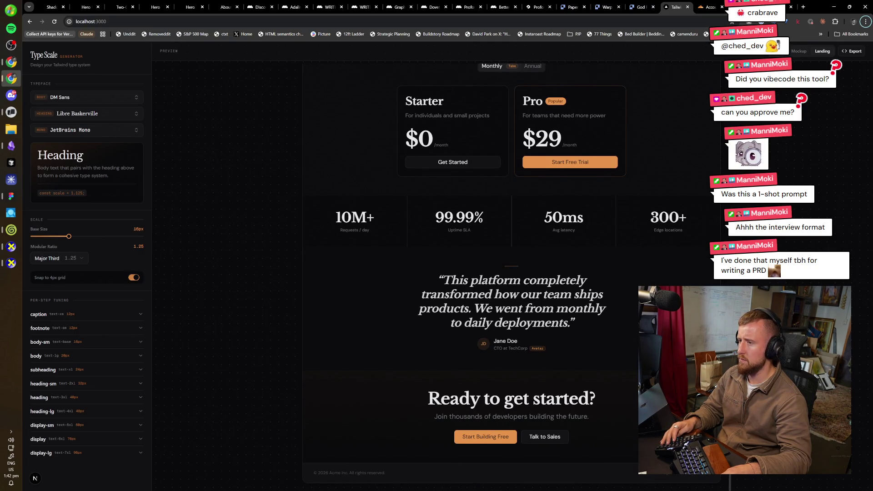
scroll(634, 117, up, 12)
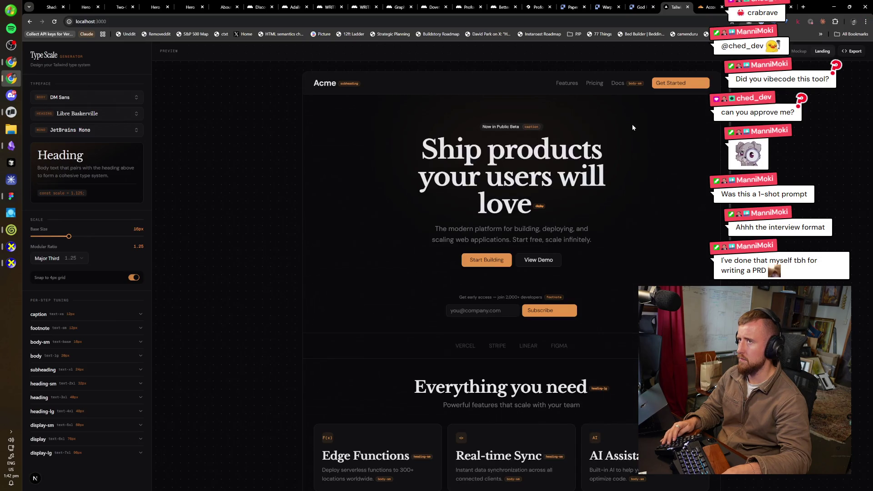
- Check the FigJam wireframe and Cloudflare Deployment terminal windows, then move to the Cloudflare tab
key(alt+Tab)
key(alt+Tab)
key(Tab)
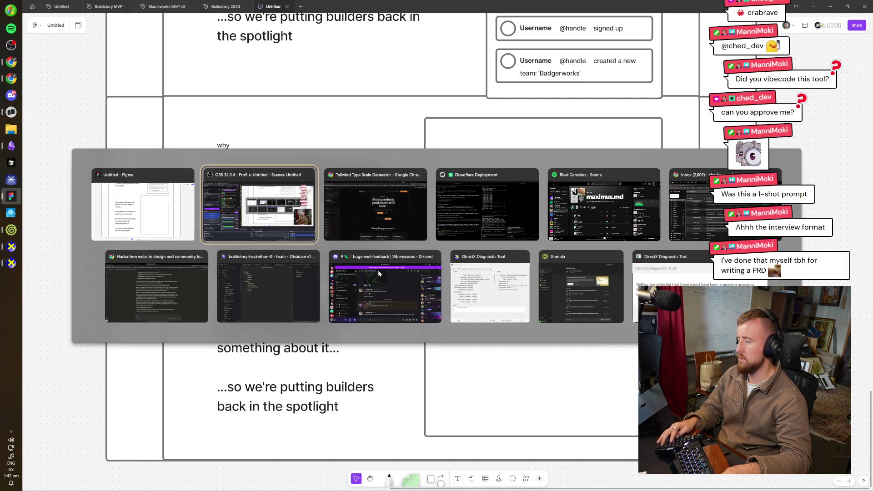
key(alt+Tab)
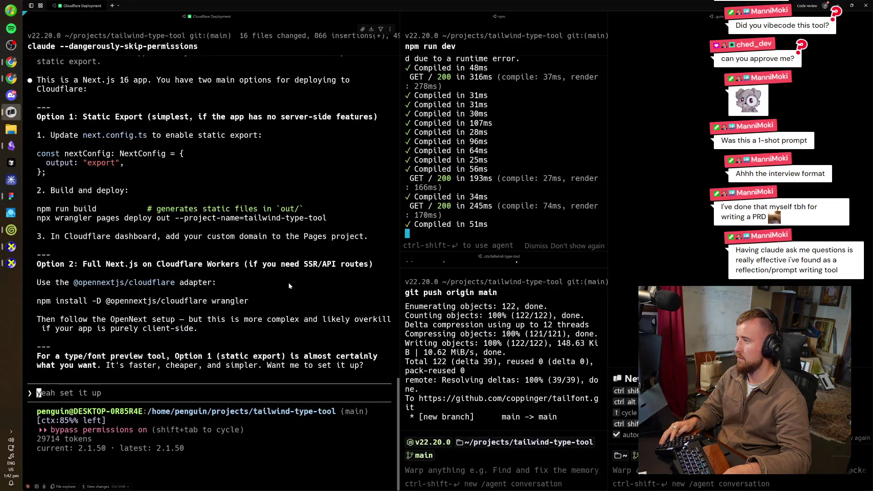
key(alt+Tab)
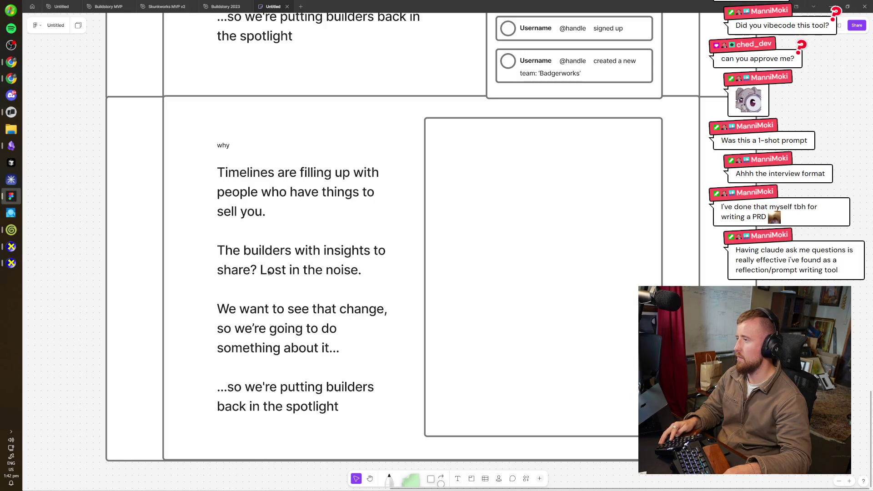
key(alt+Tab)
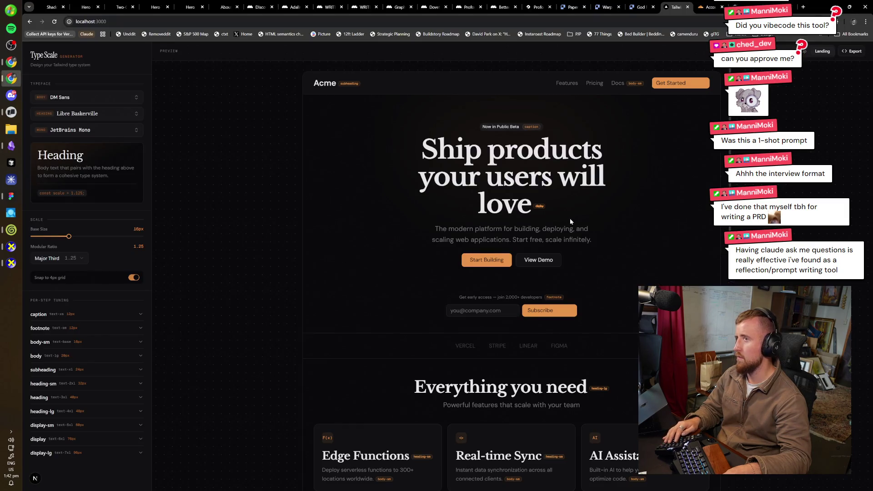
key(ctrl+Tab)
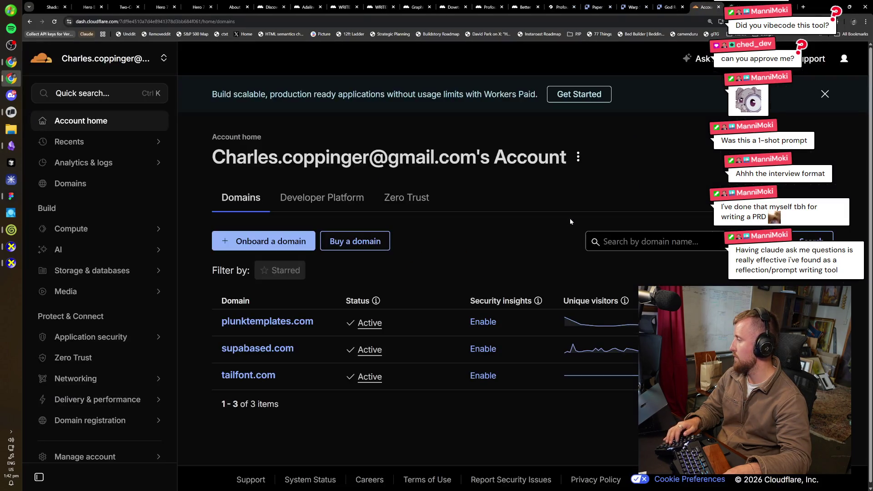
- Like the "Who what why where?" and café coffee replies, then open the pinned blog-post link
key(ctrl+Tab)
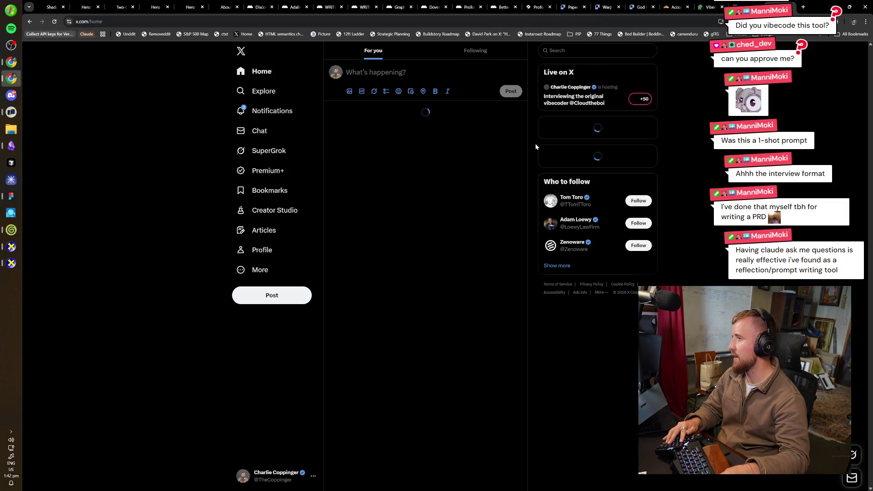
click(278, 112)
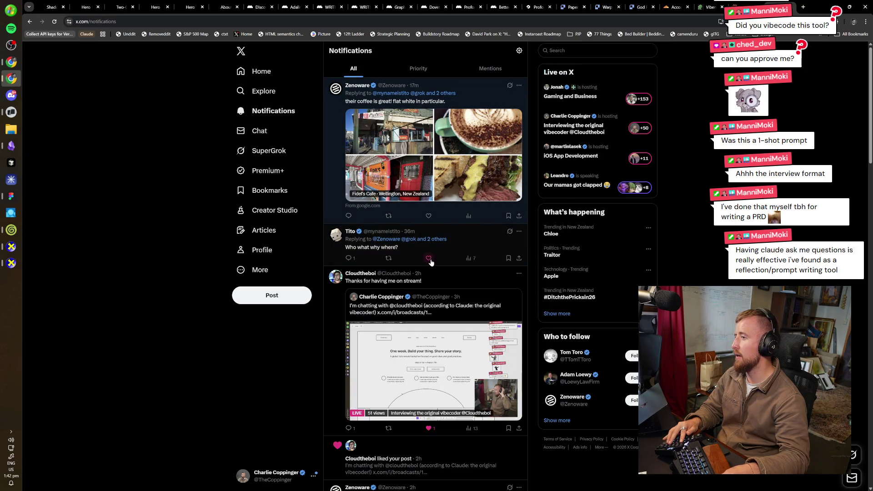
click(429, 258)
click(429, 216)
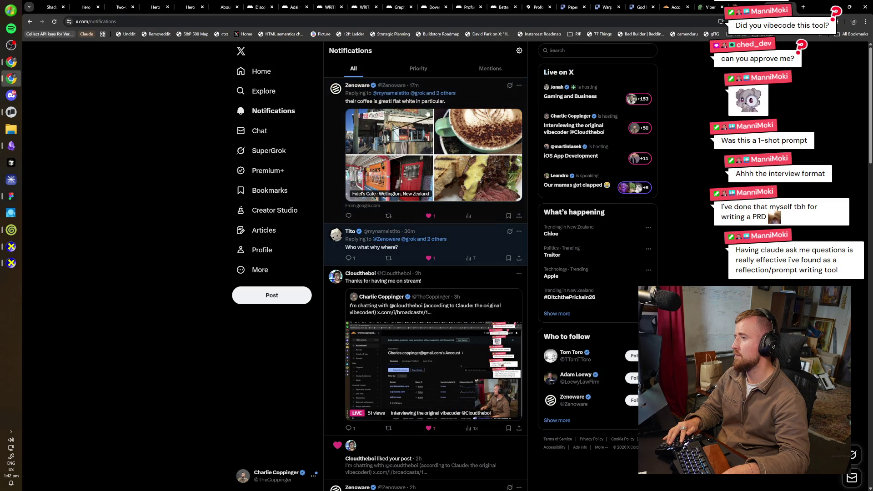
click(255, 250)
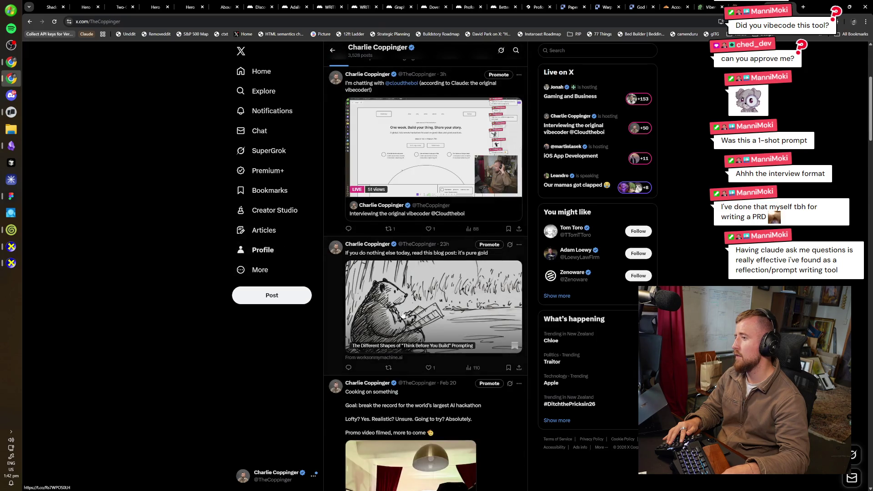
click(407, 316)
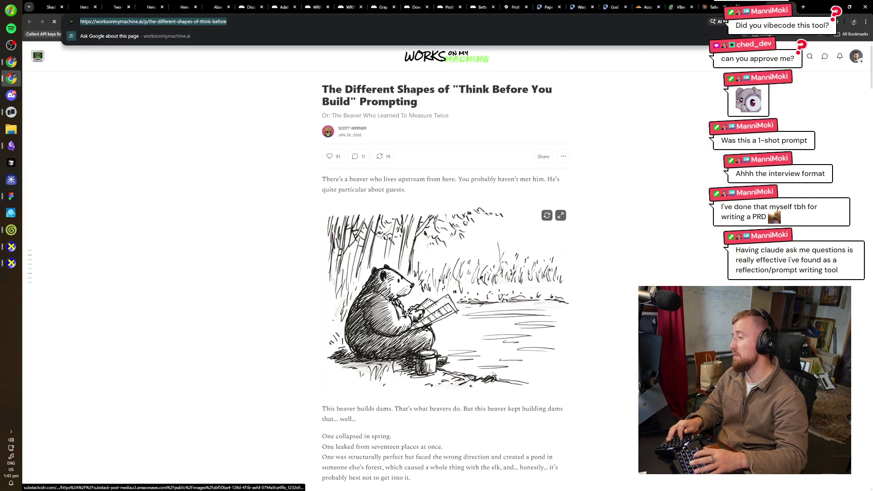
- Skim the Think Before You Build article and jump back to its top
click(658, 267)
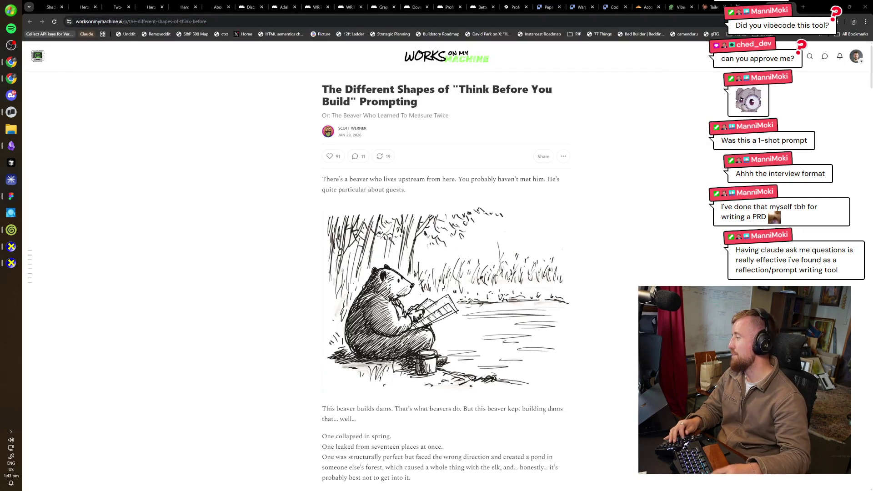
scroll(546, 291, down, 8)
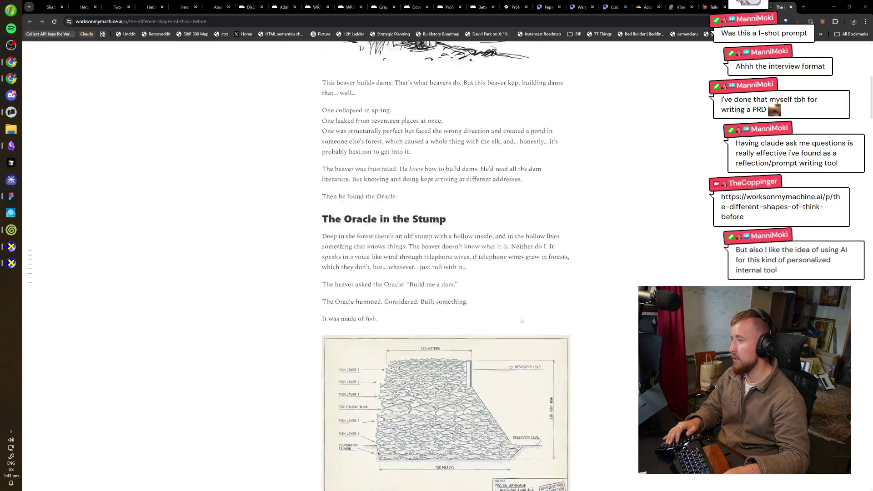
scroll(432, 316, down, 8)
scroll(432, 316, down, 8)
scroll(432, 317, down, 8)
scroll(432, 317, up, 5)
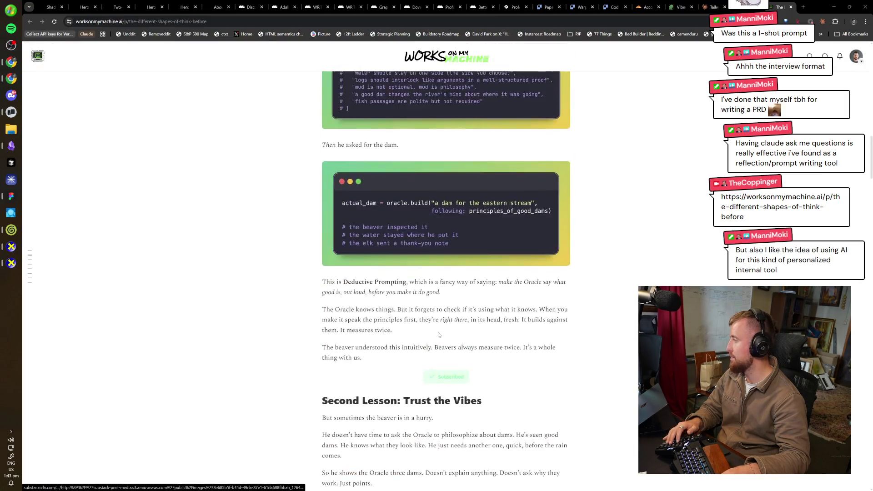
scroll(441, 359, up, 8)
scroll(440, 359, down, 10)
scroll(440, 359, down, 10)
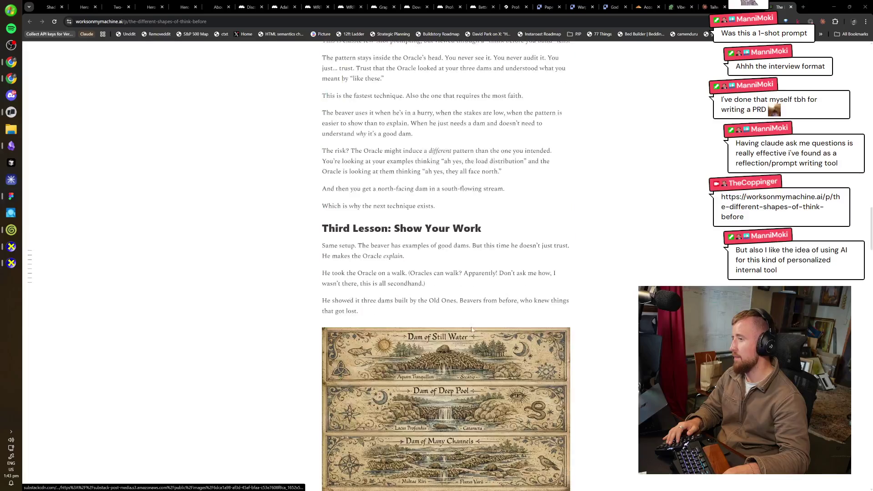
scroll(454, 350, down, 10)
scroll(484, 334, down, 10)
scroll(484, 334, up, 8)
scroll(473, 354, up, 5)
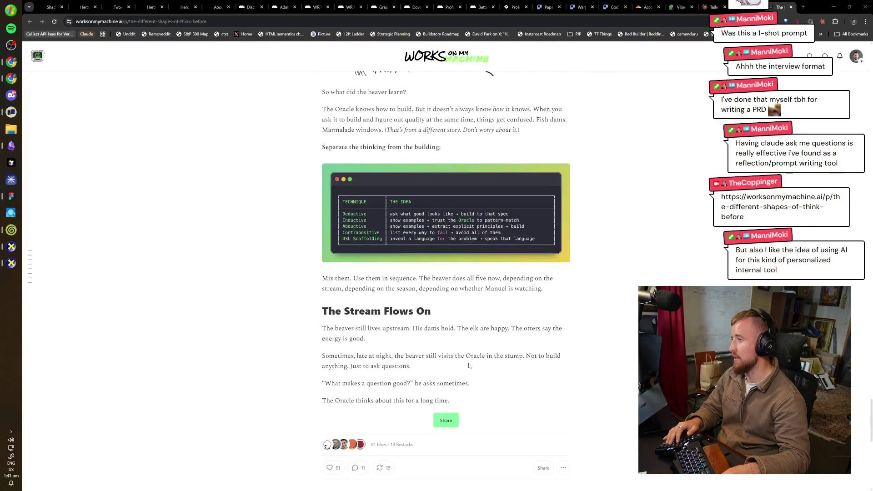
scroll(468, 366, up, 4)
scroll(464, 367, up, 6)
scroll(464, 368, up, 9)
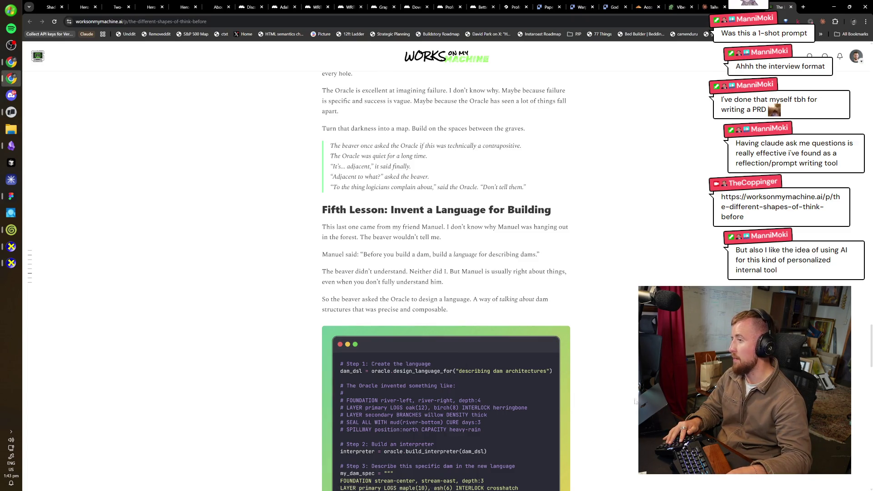
key(Home)
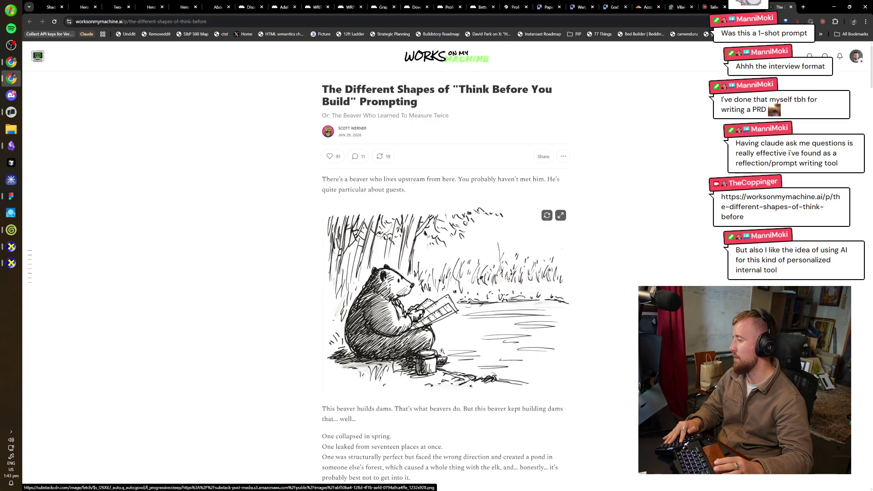
- Scroll down to the prompting-techniques table and enlarge it full-size
scroll(377, 288, down, 15)
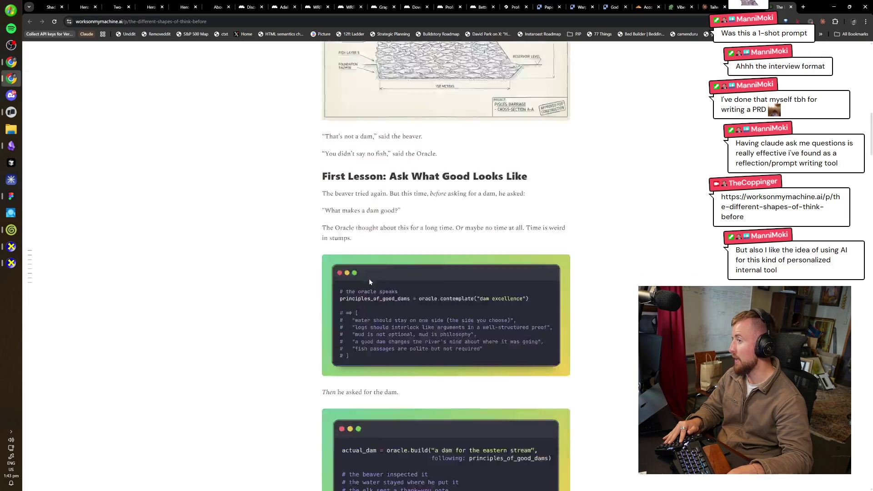
scroll(377, 289, down, 10)
scroll(377, 288, down, 10)
scroll(377, 289, down, 10)
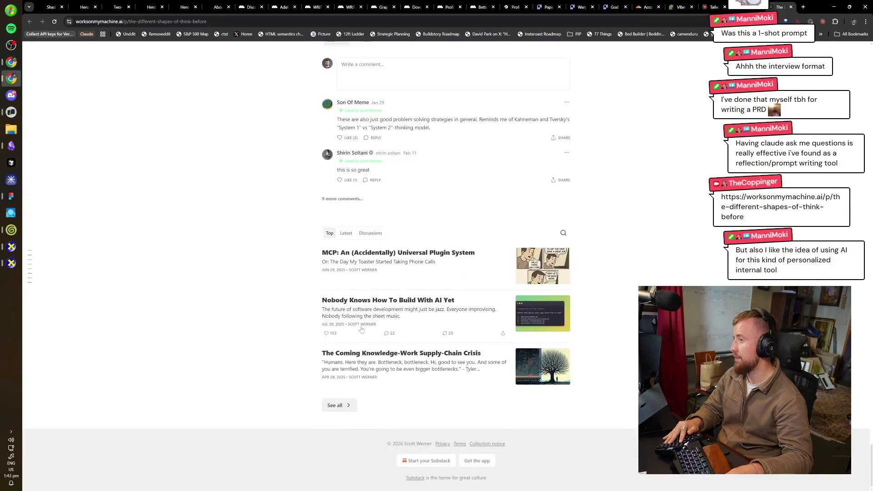
scroll(373, 326, up, 10)
scroll(373, 327, up, 5)
scroll(370, 323, up, 5)
scroll(369, 319, up, 4)
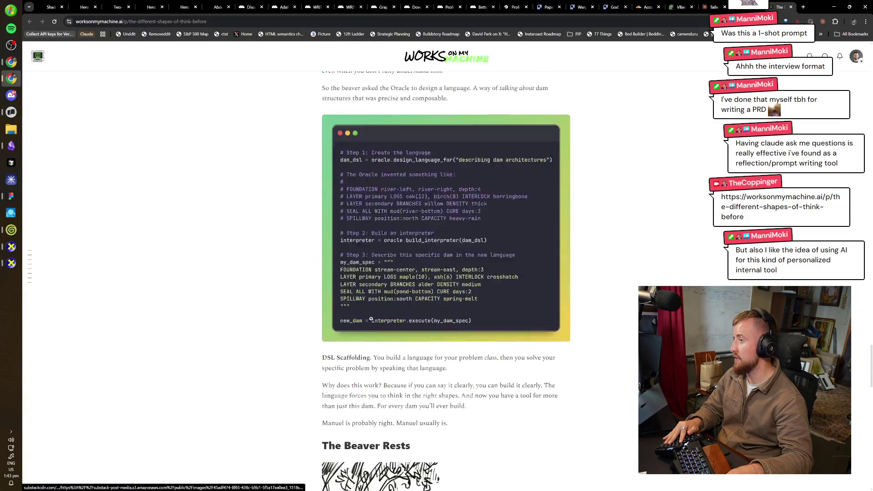
scroll(364, 313, up, 6)
scroll(364, 313, down, 15)
scroll(547, 360, down, 1)
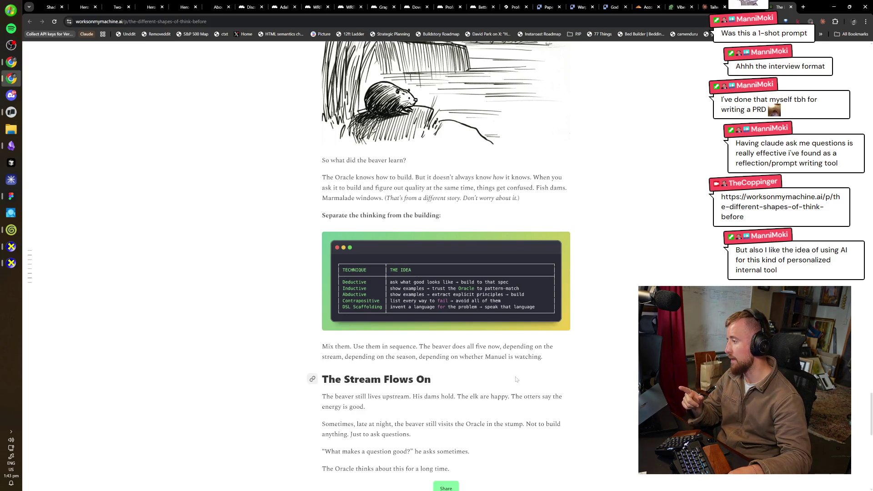
scroll(514, 381, down, 1)
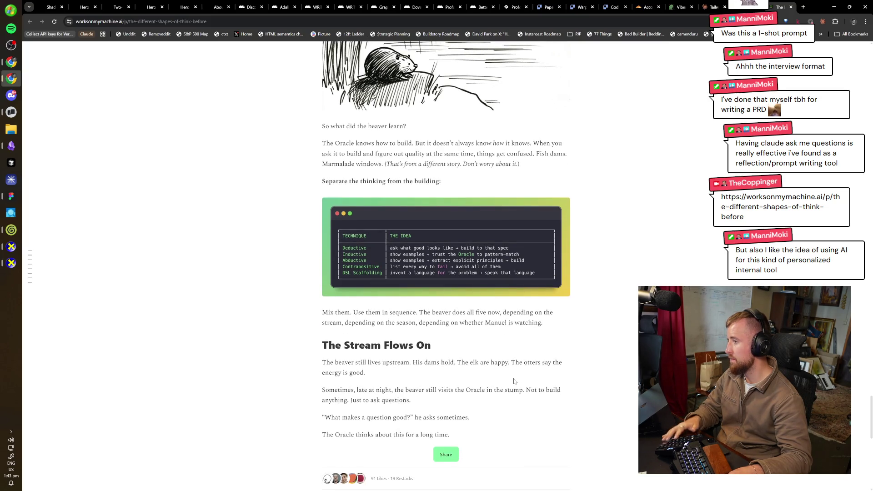
click(448, 282)
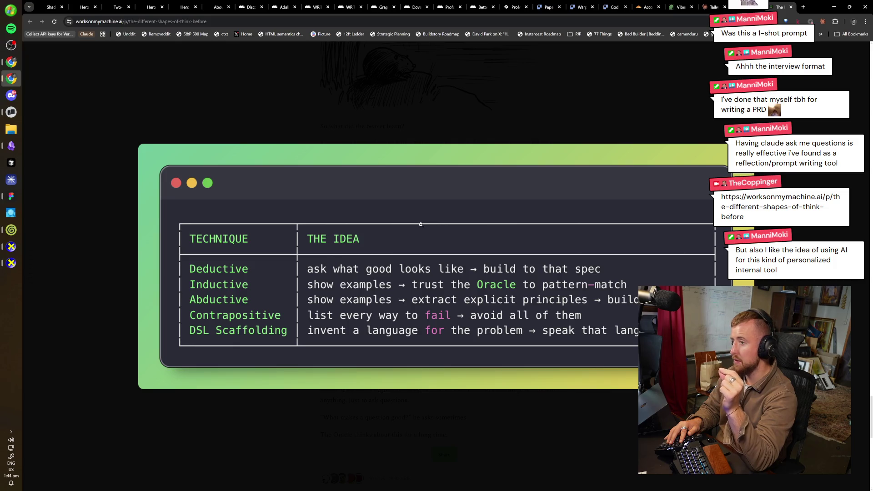
- Close the enlarged technique table, return to the article's title, then bring Obsidian forward
mouse_move(421, 225)
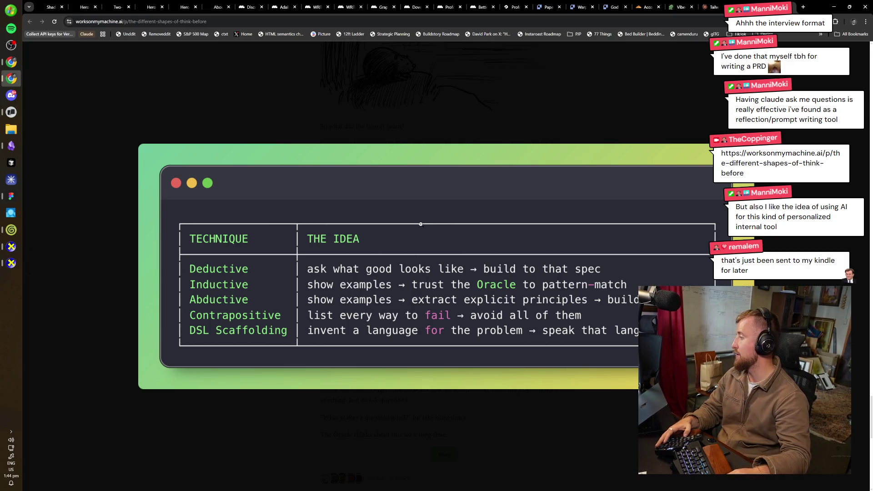
key(Escape)
scroll(397, 244, down, 4)
key(Home)
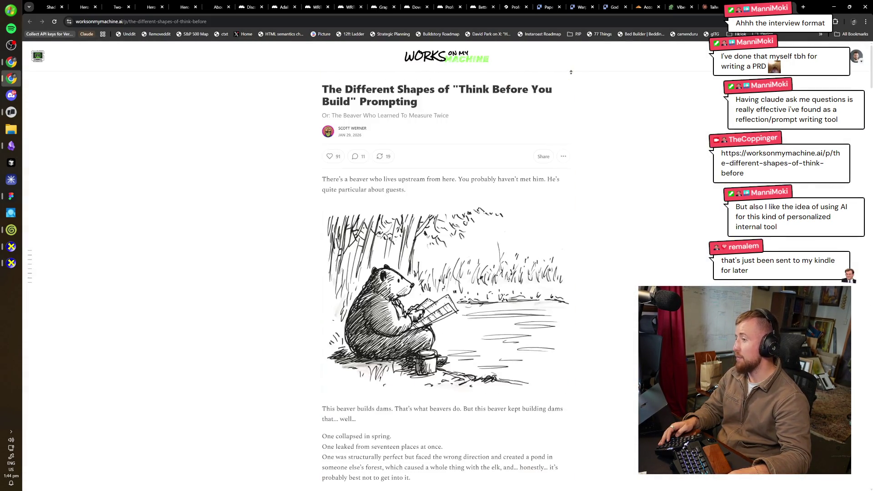
key(alt+Tab)
key(alt+Tab)
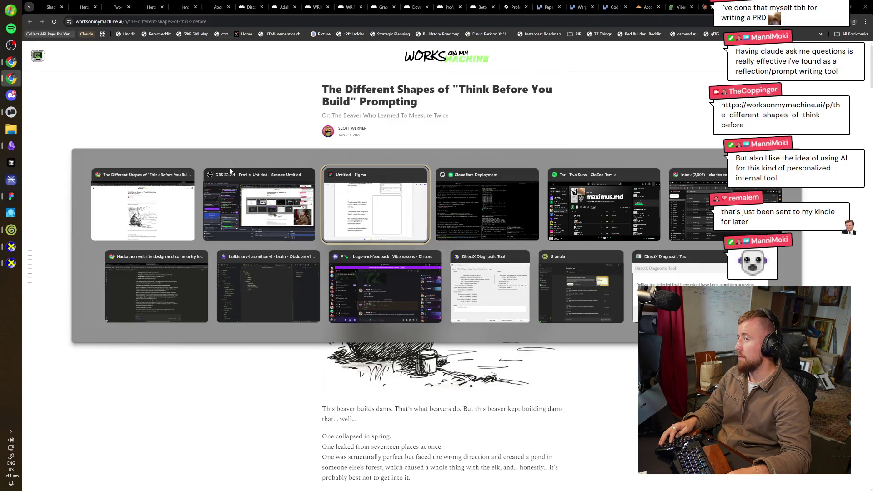
key(alt+Tab)
key(alt+Tab)
key(alt+Tab)
key(alt+Tab)
key(alt+Tab)
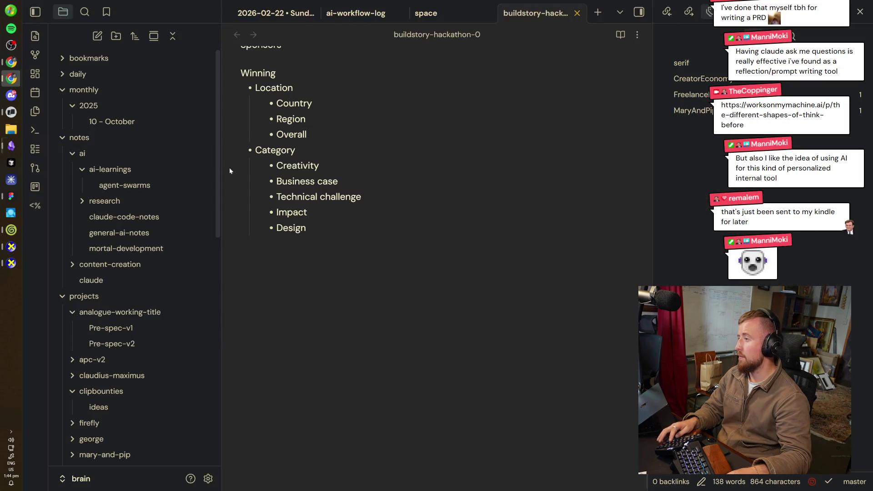
scroll(437, 227, up, 9)
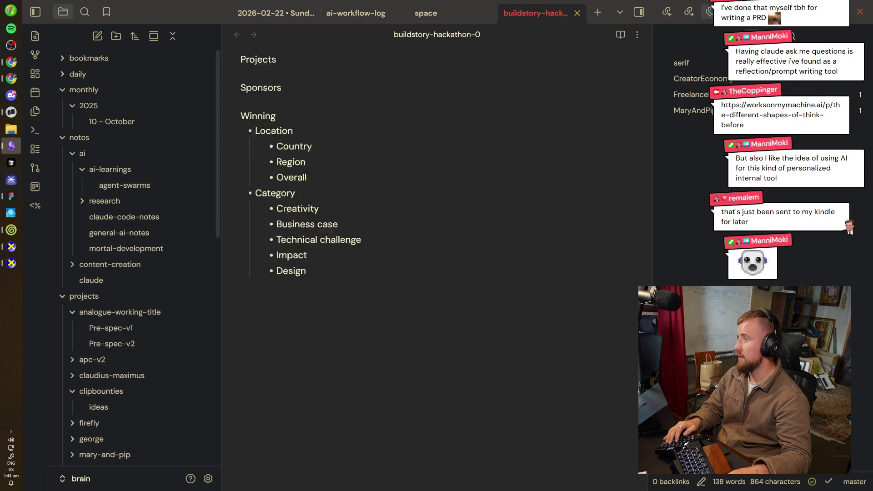
scroll(437, 228, down, 6)
key(shift+Up)
key(shift+Up)
key(shift+Up)
key(shift+Up)
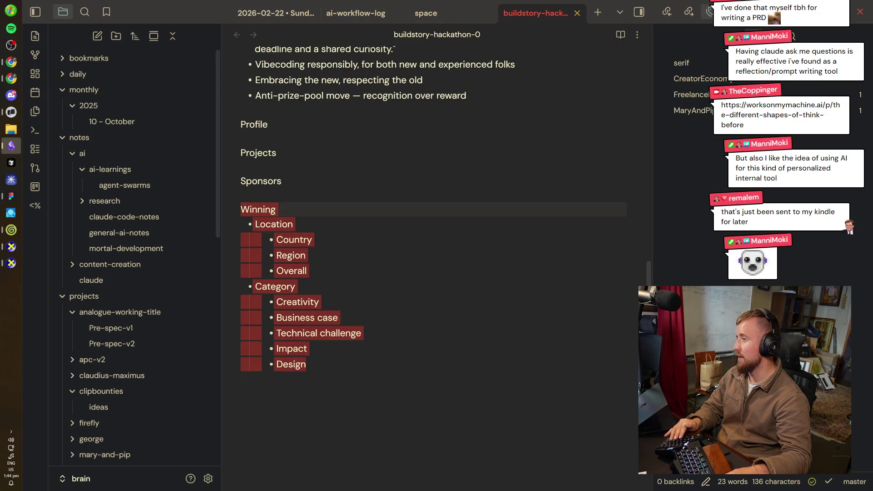
key(Right)
key(ctrl+Tab)
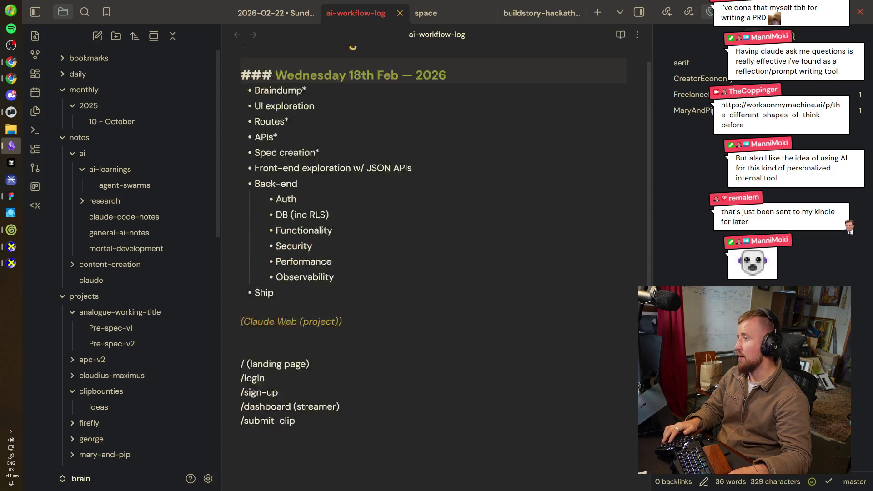
key(ctrl+Tab)
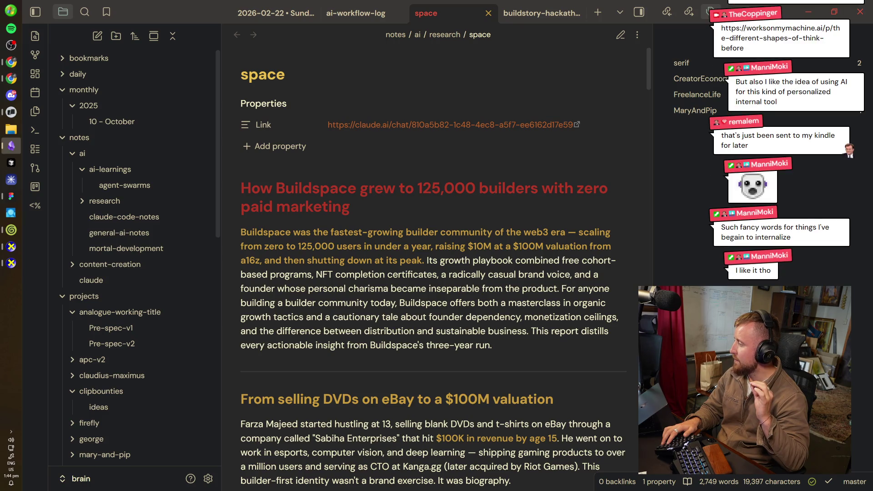
key(ctrl+Tab)
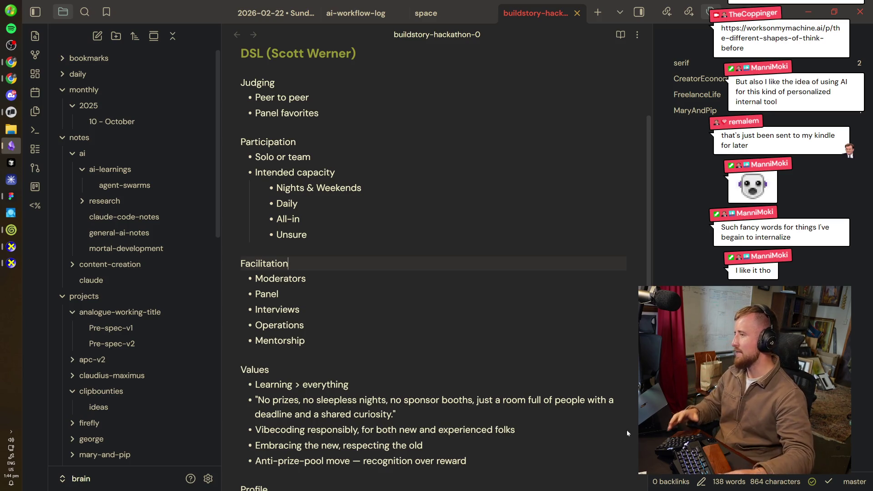
key(Down)
key(Down)
key(Down)
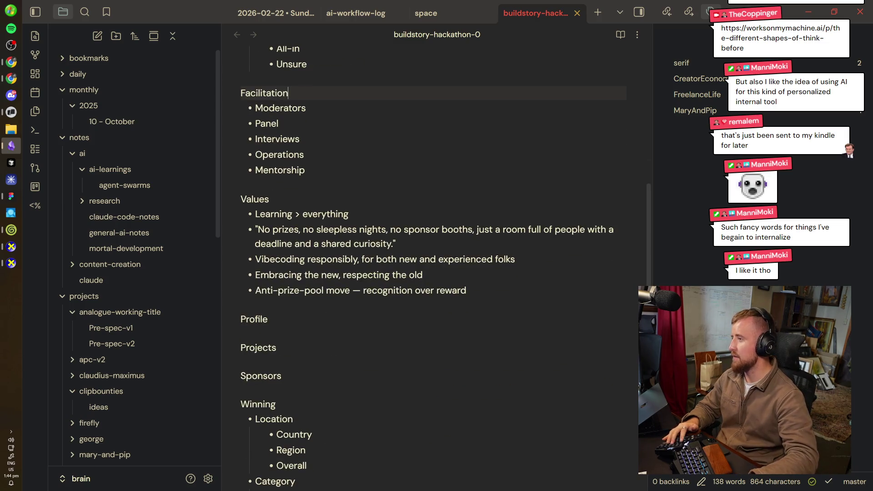
key(Down)
key(Down)
key(Down)
key(alt+Tab)
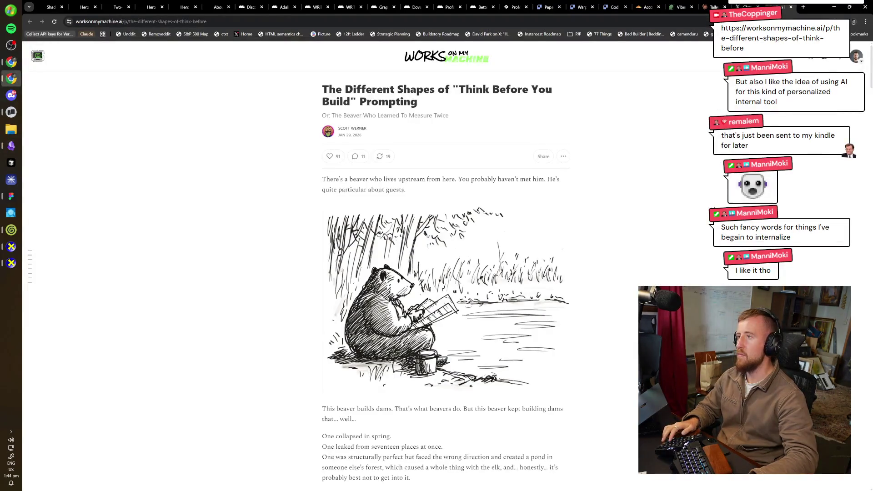
- Close the X profile, Vibemasons Members and Cloudflare dashboard tabs, ending on the type system generator chat
key(ctrl+w)
key(ctrl+w)
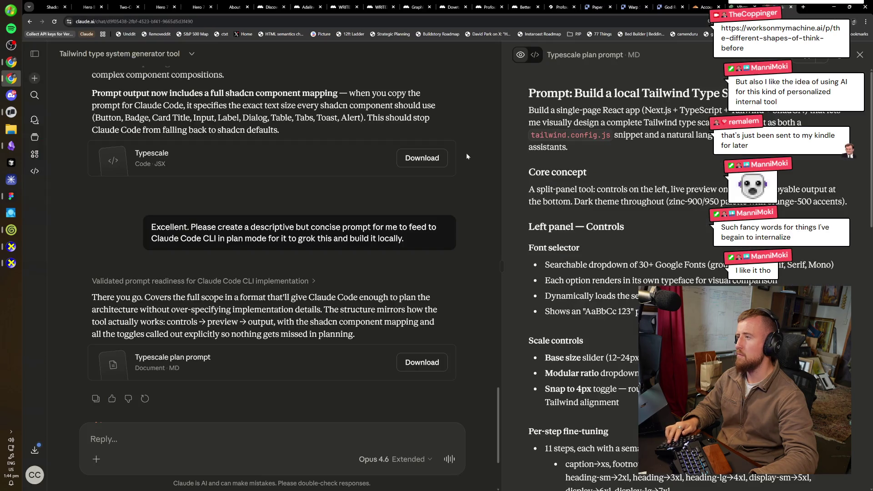
key(ctrl+w)
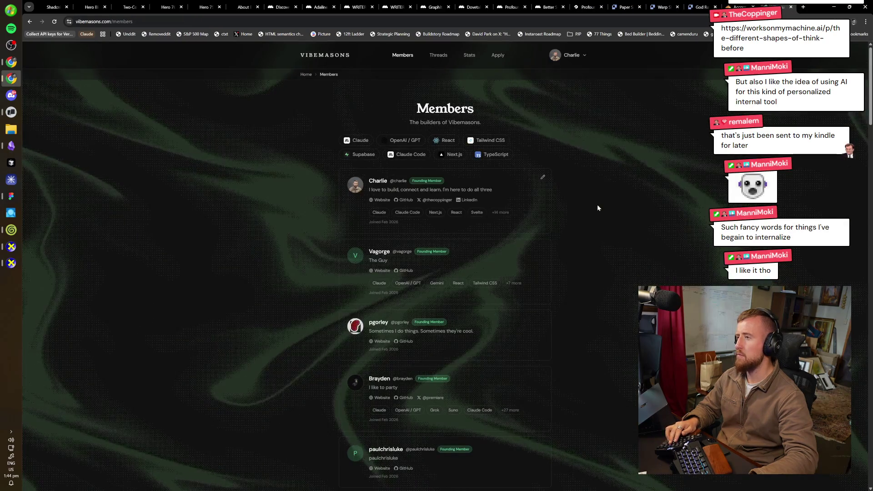
key(ctrl+shift+t)
key(ctrl+shift+Tab)
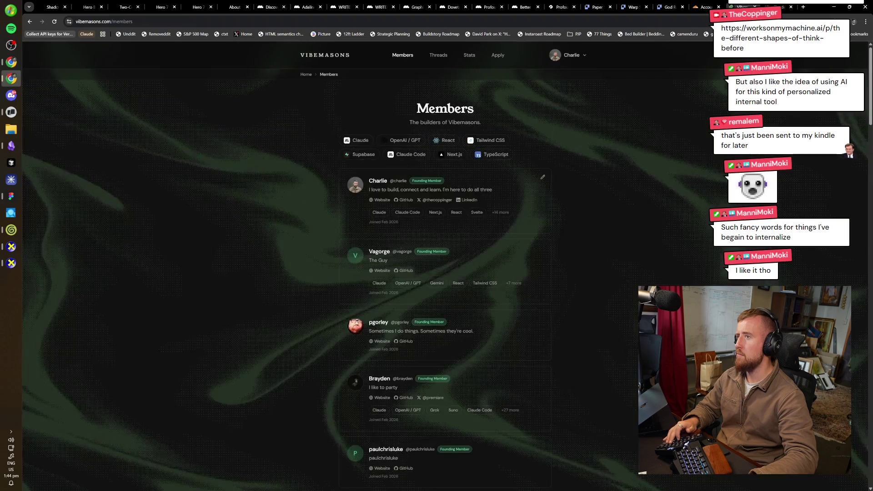
key(ctrl+w)
key(ctrl+shift+Tab)
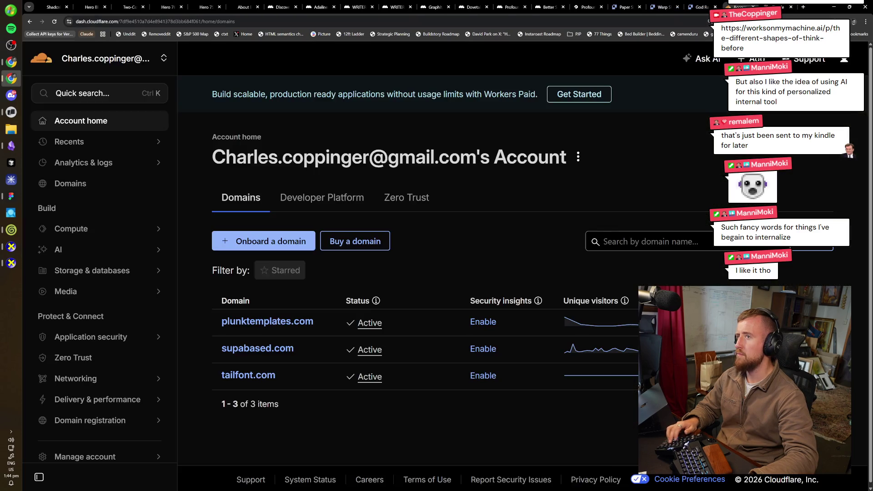
key(ctrl+w)
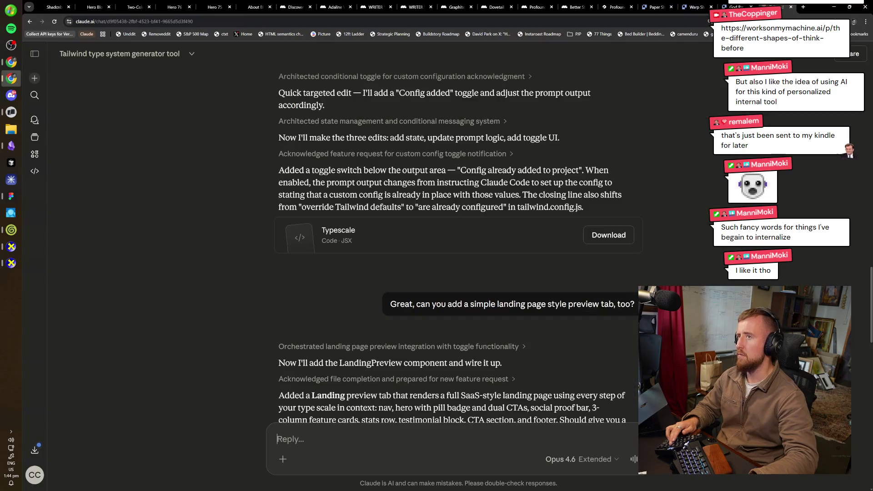
key(ctrl+shift+Tab)
key(ctrl+shift+Tab)
key(ctrl+shift+Tab)
key(ctrl+Tab)
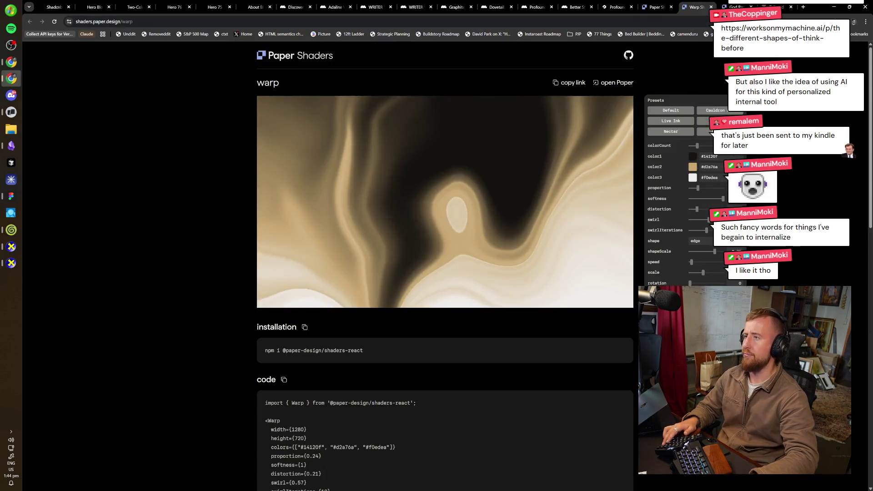
key(ctrl+Tab)
key(ctrl+Tab)
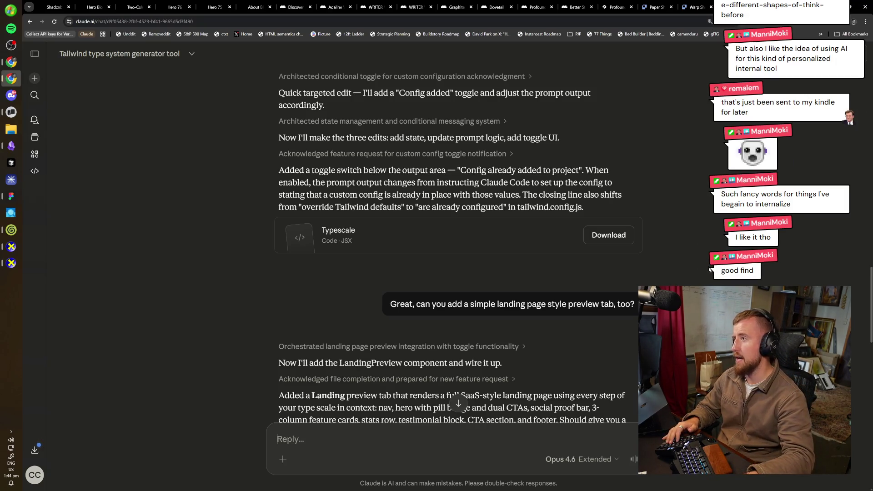
scroll(710, 270, up, 15)
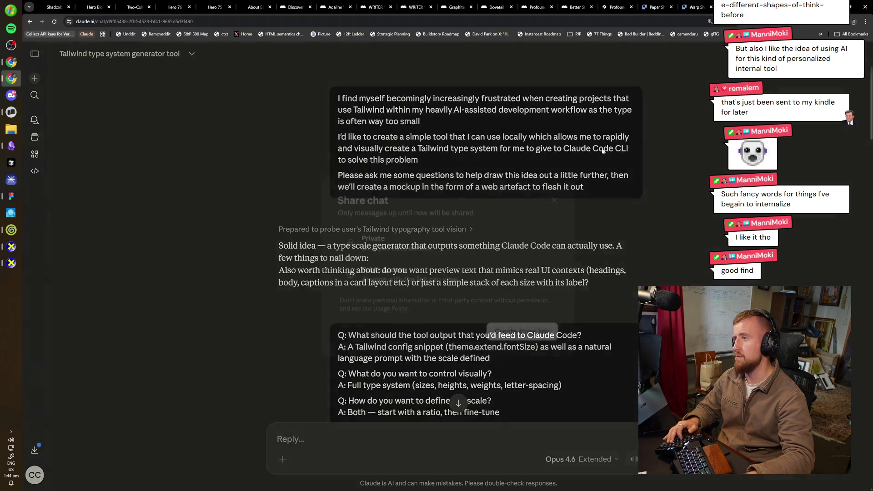
- Give the Tailwind type system generator chat Public access and copy its share link
key(ctrl+shift+s)
key(Return)
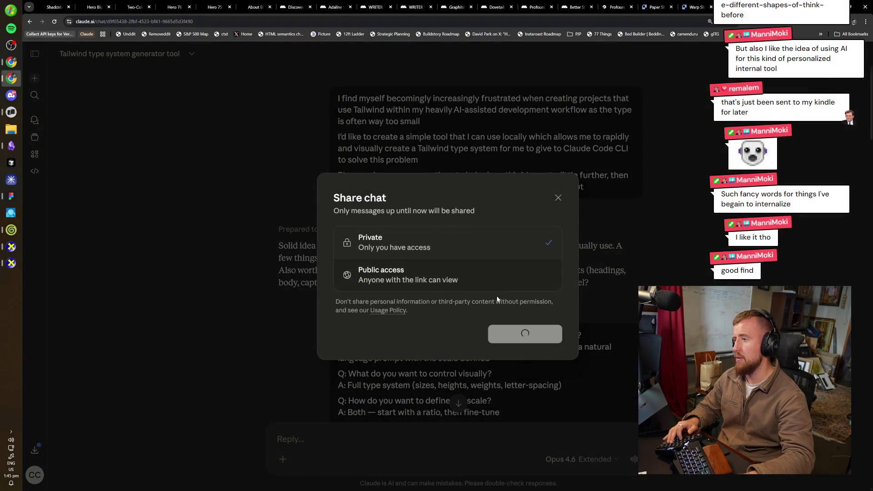
key(Return)
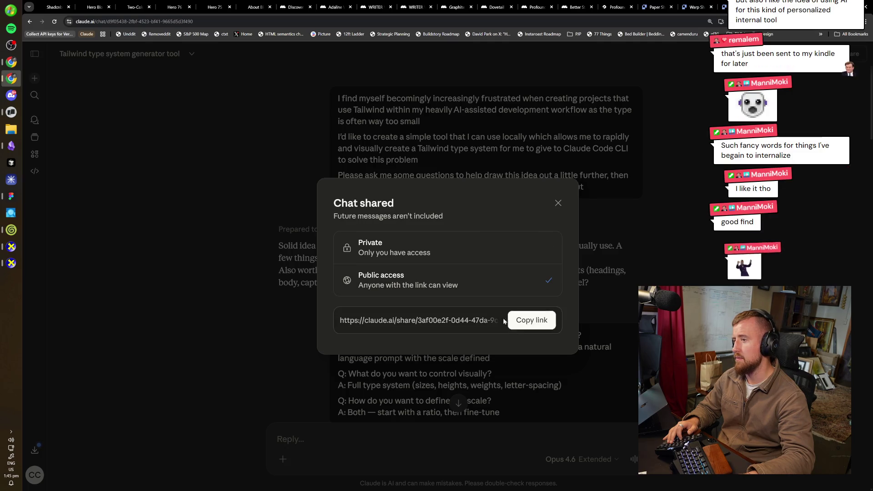
click(532, 320)
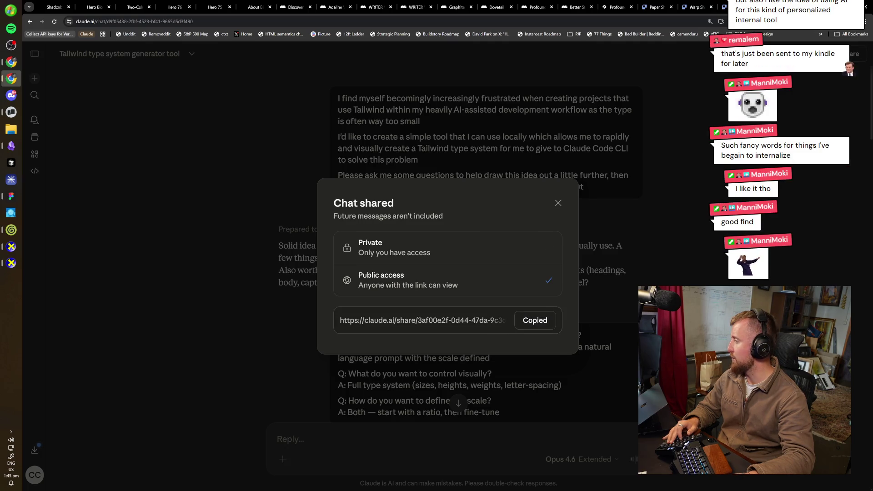
click(520, 326)
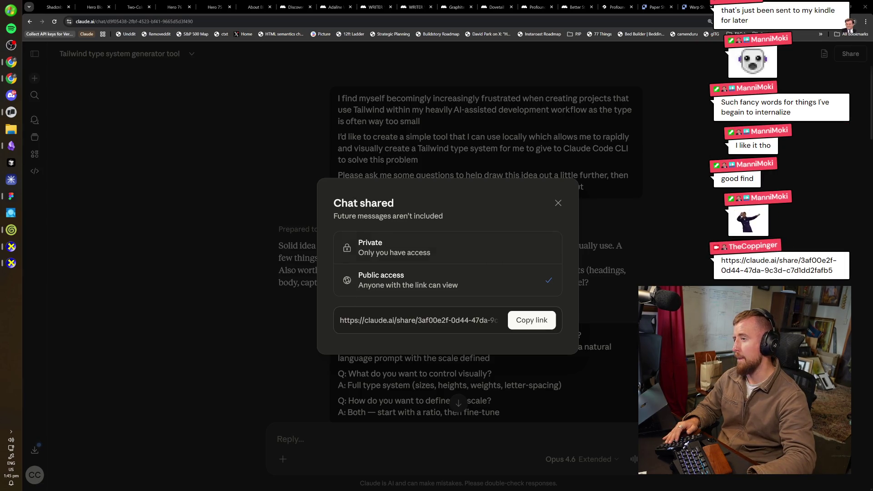
key(Escape)
scroll(455, 227, down, 15)
scroll(650, 171, up, 10)
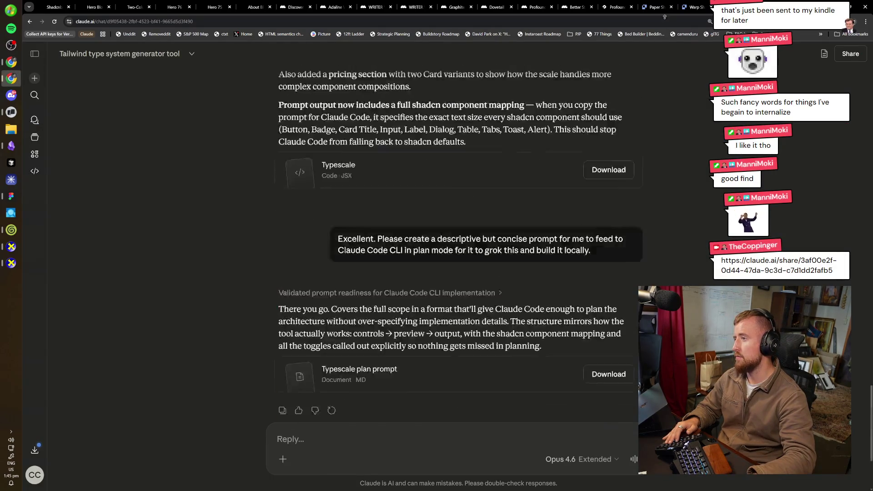
- Close the Claude chat tab and step back through the Paper Shaders, Profound and Better Stack tabs
scroll(650, 170, up, 10)
key(ctrl+w)
key(alt+Left)
key(ctrl+shift+Tab)
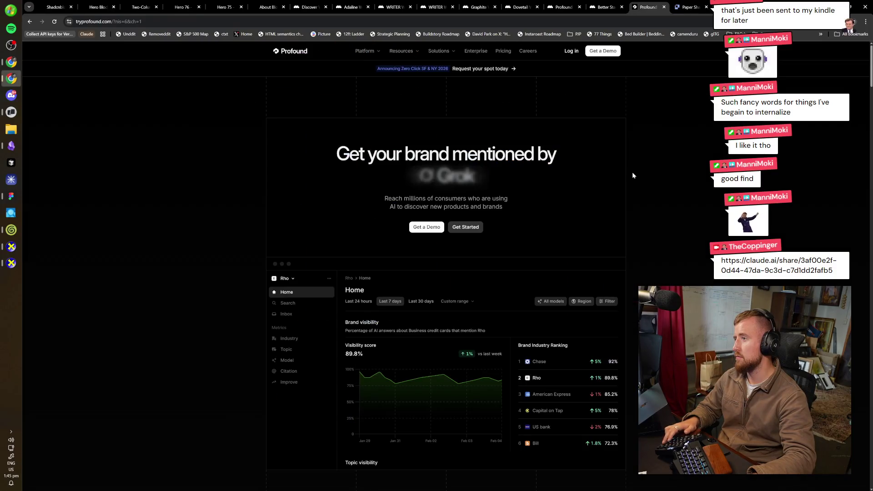
key(ctrl+shift+Tab)
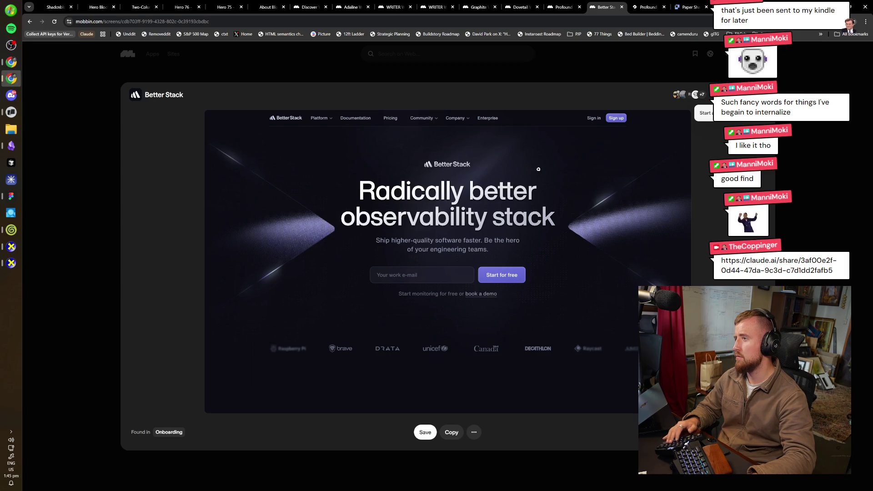
- Compare the Shadcnblocks Hero 76, Hero 75 and two-column Hero 261 pages, then return to Figma
click(182, 7)
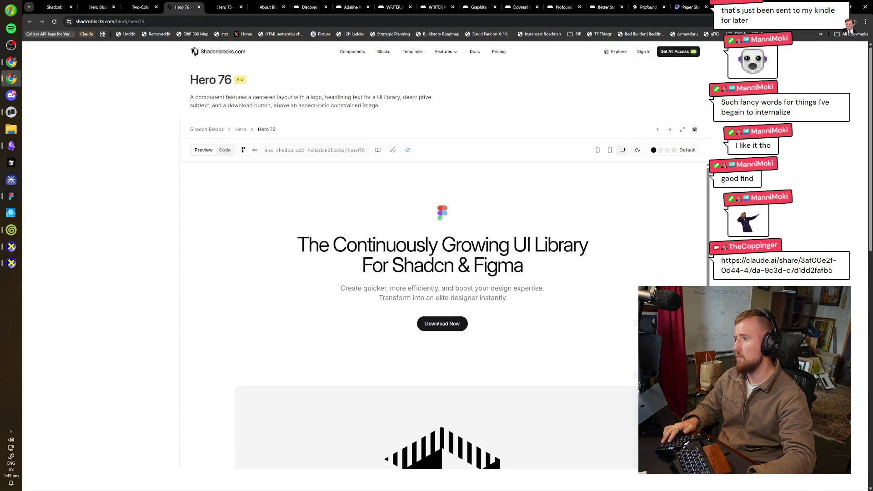
click(226, 7)
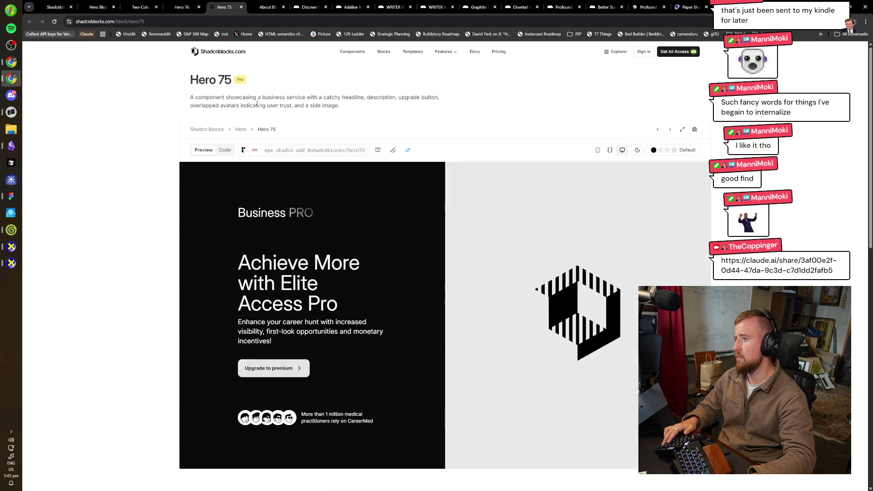
click(141, 7)
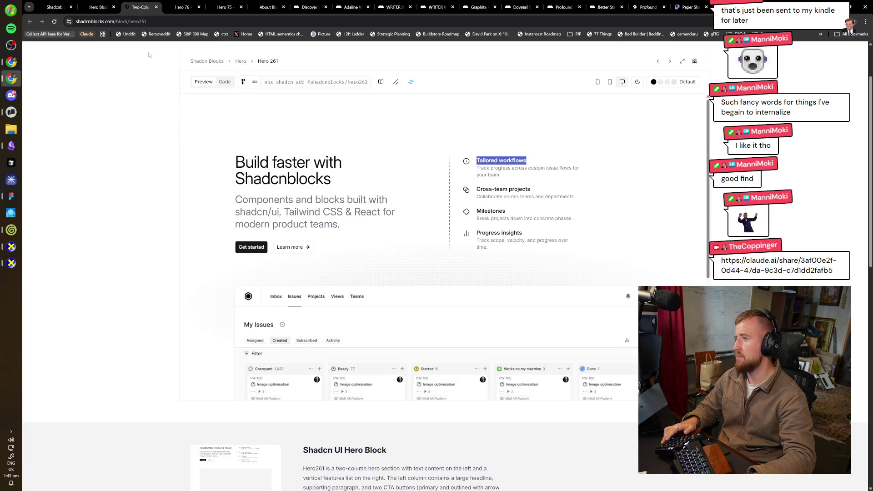
click(12, 62)
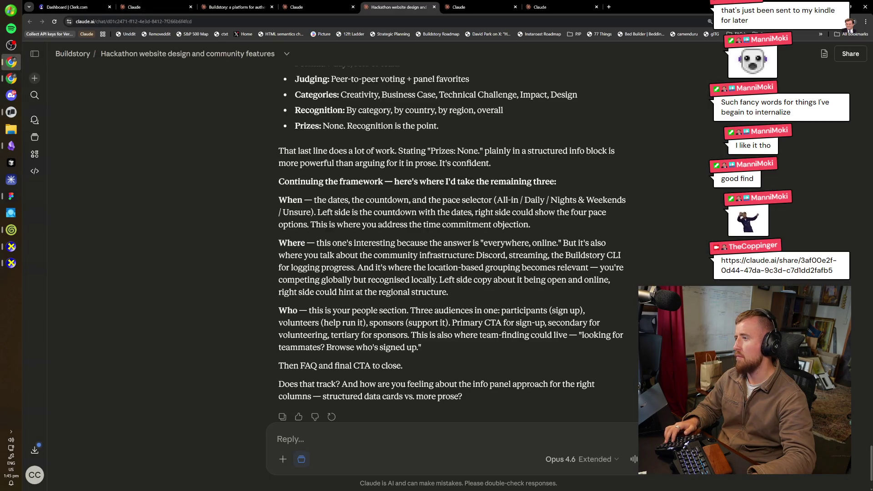
scroll(545, 269, up, 2)
scroll(545, 269, up, 1)
key(alt+Tab)
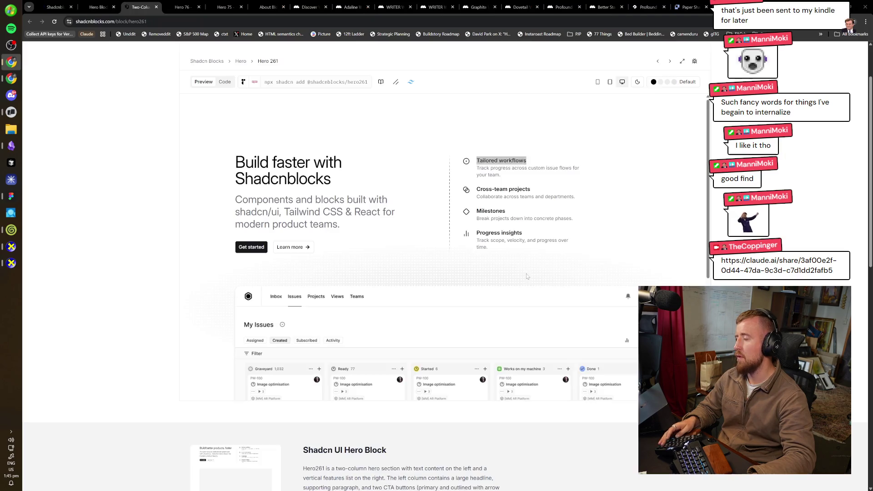
key(alt+Tab)
key(alt+Tab)
key(alt+Tab)
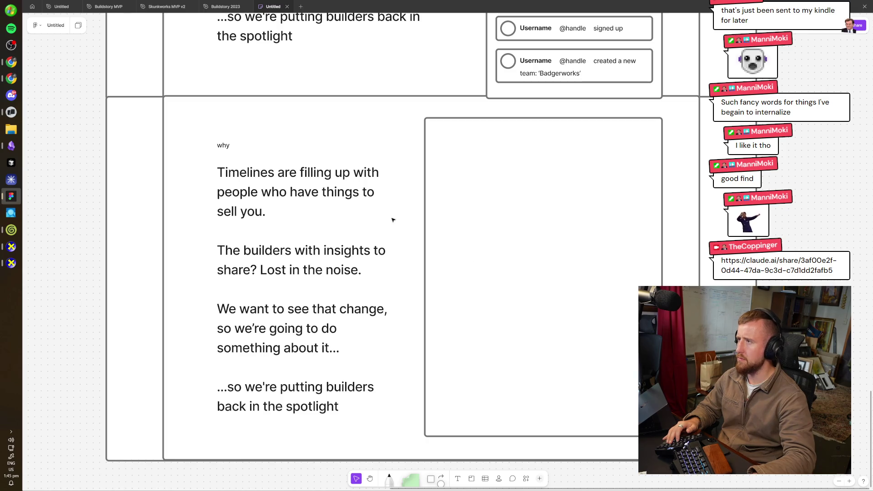
- Copy the What section copy from Claude's earlier message, expanded to its full text
key(alt+Tab)
scroll(382, 221, up, 1)
scroll(382, 221, up, 2)
scroll(382, 221, up, 2)
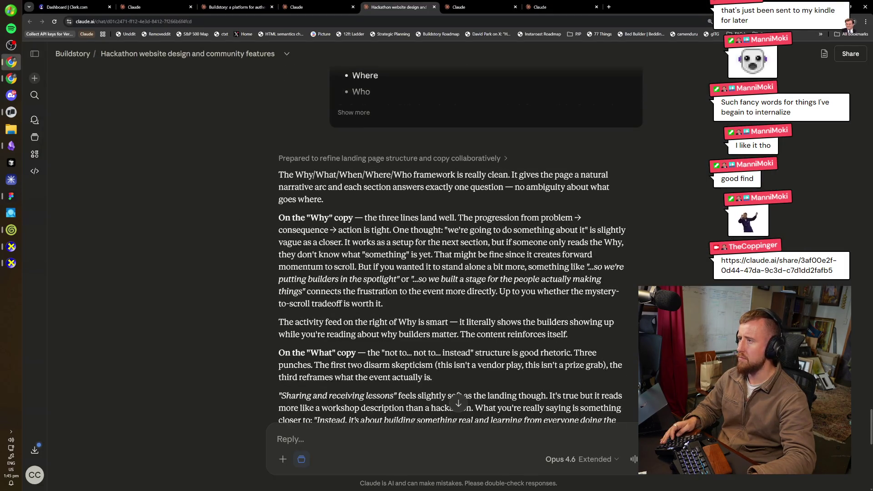
scroll(418, 293, up, 3)
scroll(418, 293, up, 4)
scroll(415, 349, up, 2)
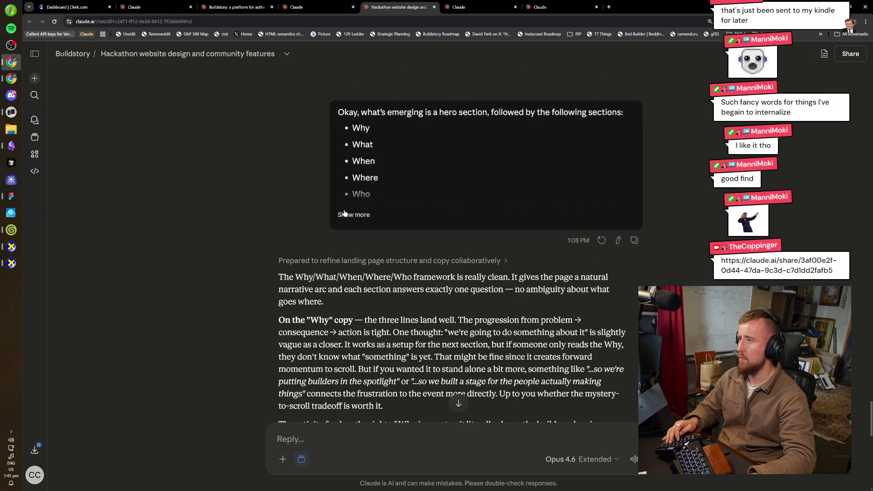
click(354, 215)
mouse_move(340, 196)
mouse_down()
mouse_move(606, 262)
mouse_move(558, 247)
mouse_up()
- Replace the What body text with the copied pitch, with blank lines between its paragraphs
key(alt+Tab)
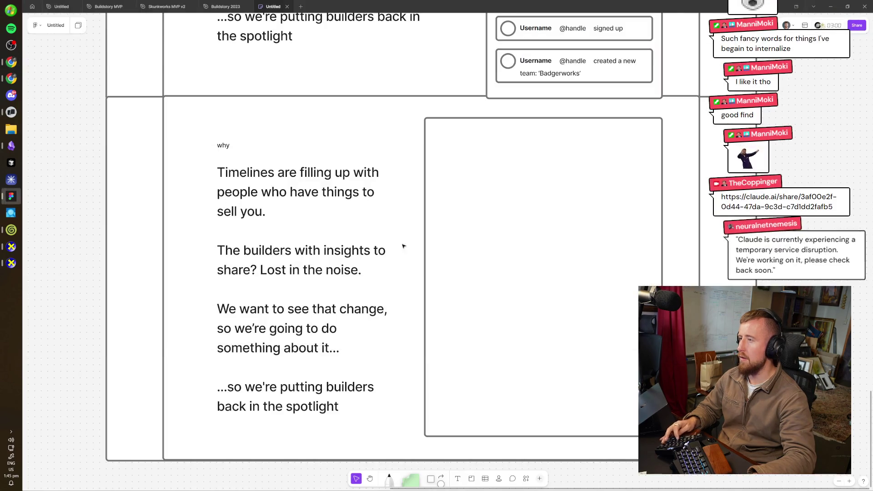
double_click(233, 153)
key(BackSpace)
double_click(295, 250)
key(ctrl+a)
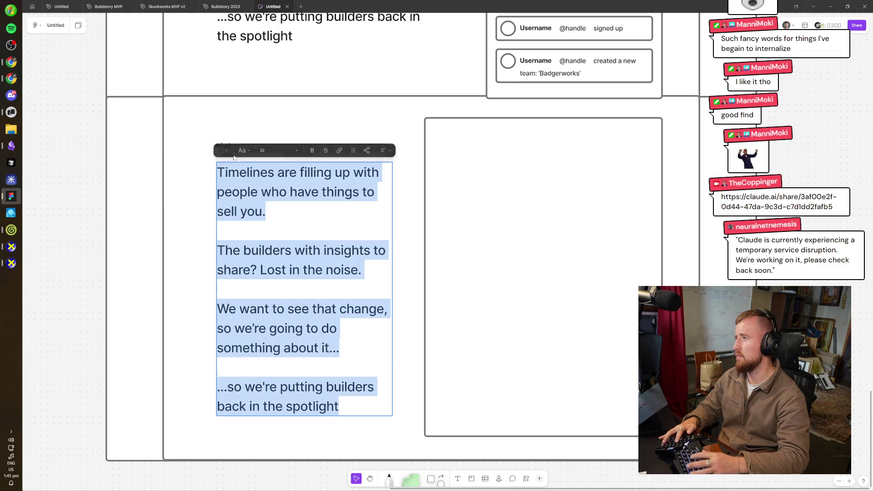
key(ctrl+v)
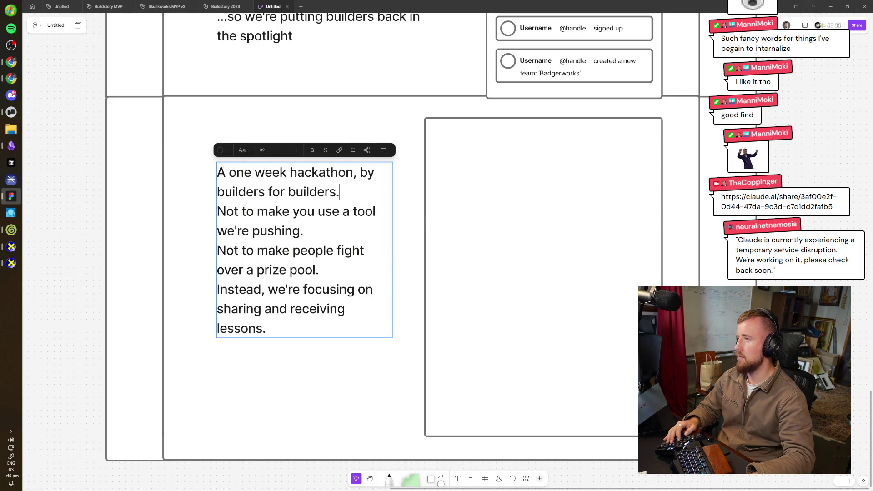
key(Return)
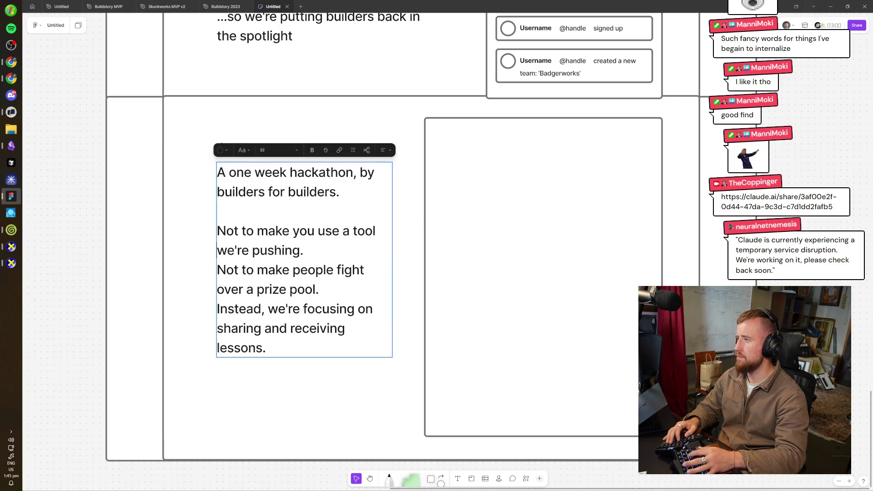
key(Return)
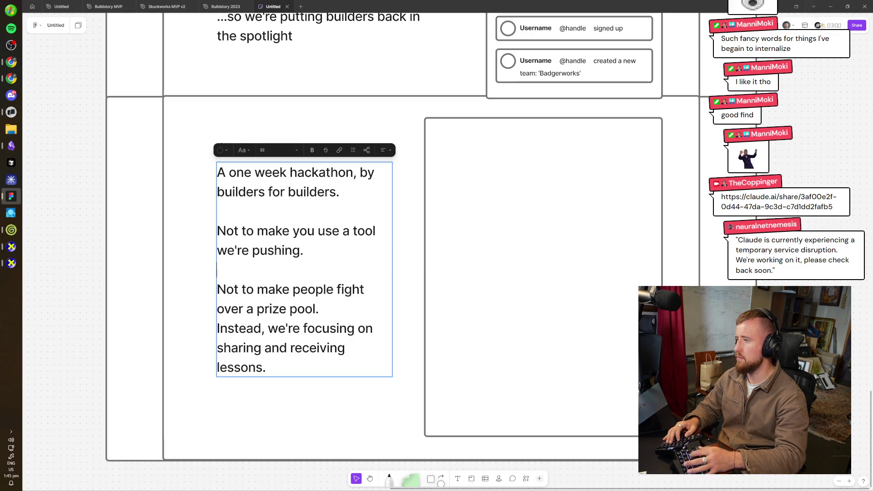
click(376, 328)
key(Return)
- Replace the old 'Instead' paragraph with Claude's suggested closing line
key(alt+Tab)
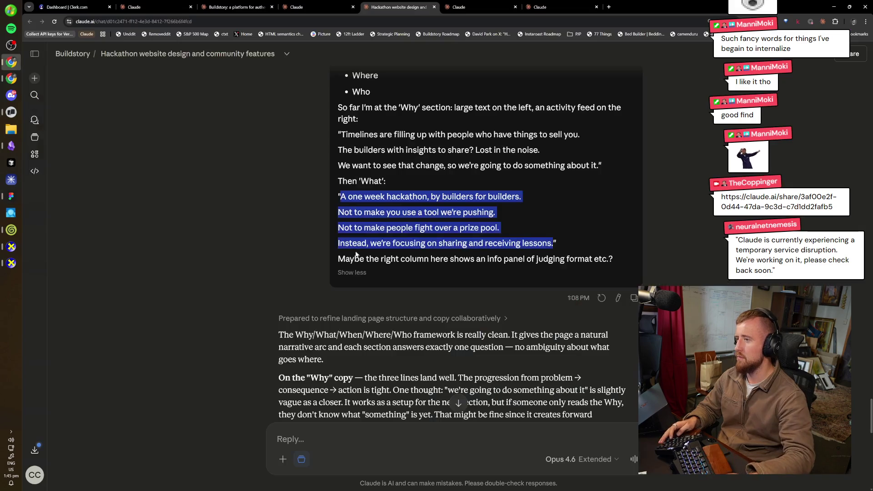
scroll(455, 273, down, 3)
scroll(455, 245, down, 2)
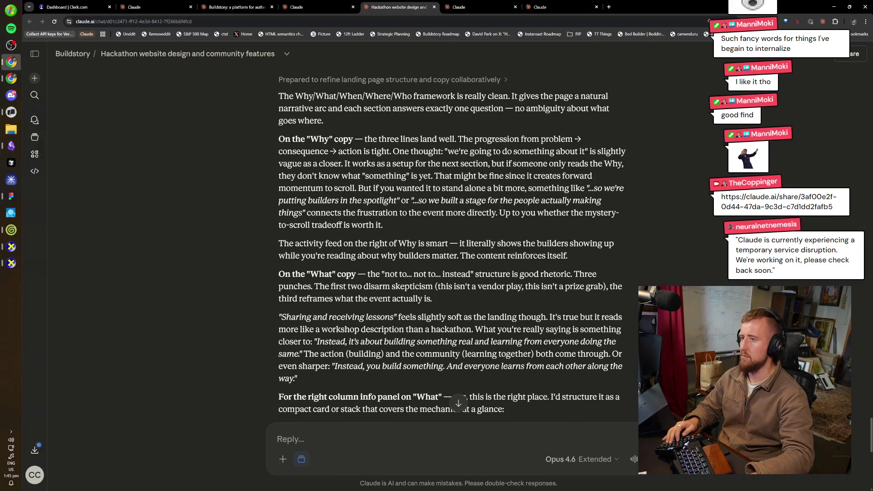
scroll(496, 316, down, 2)
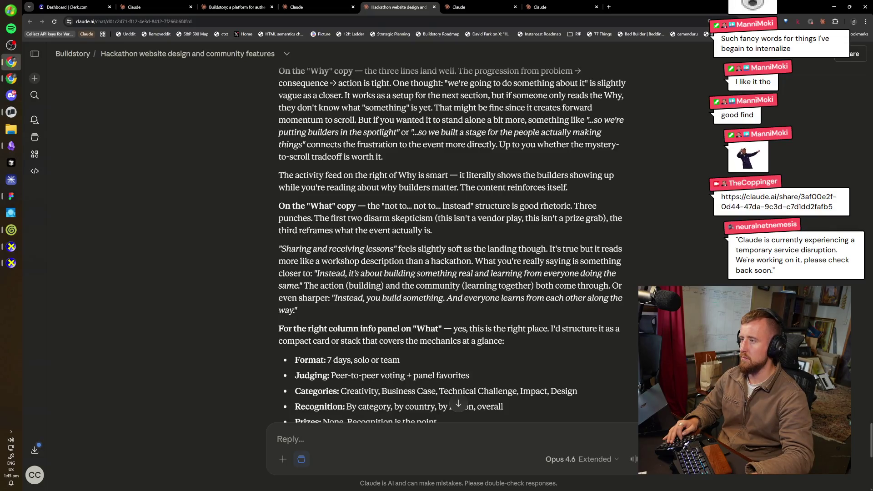
drag(315, 273, 319, 285)
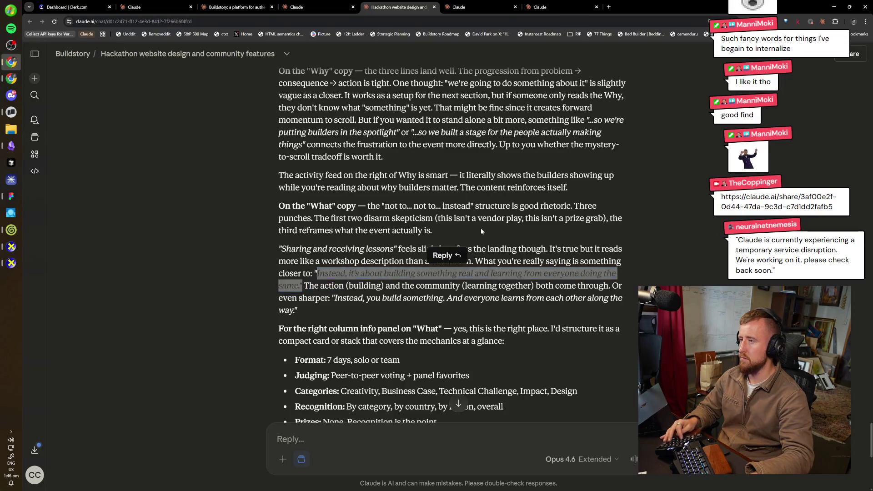
key(alt+Tab)
drag(268, 386, 204, 348)
key(ctrl+v)
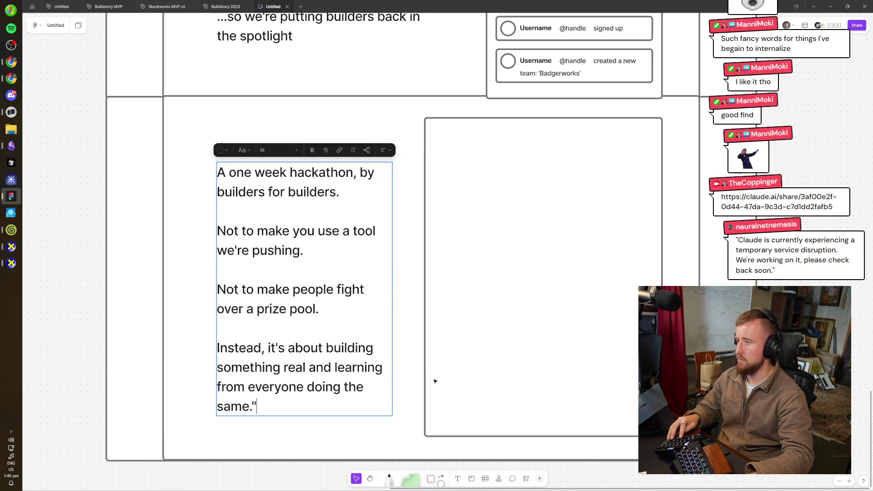
key(Escape)
key(Escape)
- Delete the stray closing quotation mark after 'doing the same.'
scroll(434, 380, down, 1)
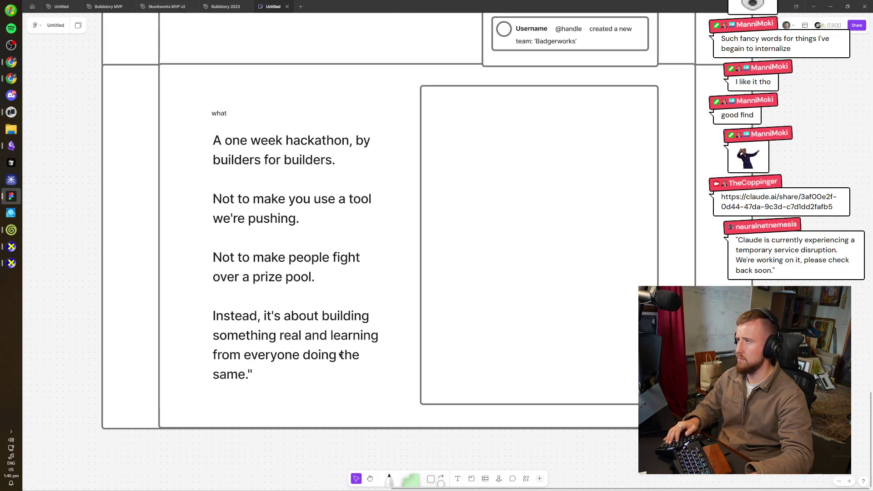
double_click(341, 355)
key(End)
key(BackSpace)
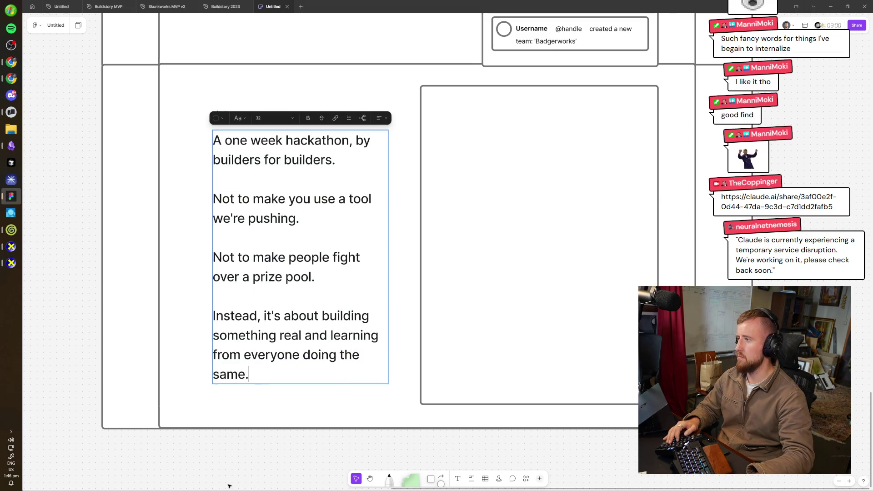
key(Escape)
- Look over the finished What section, then open a new Chrome tab
scroll(458, 382, right, 1)
scroll(241, 170, up, 5)
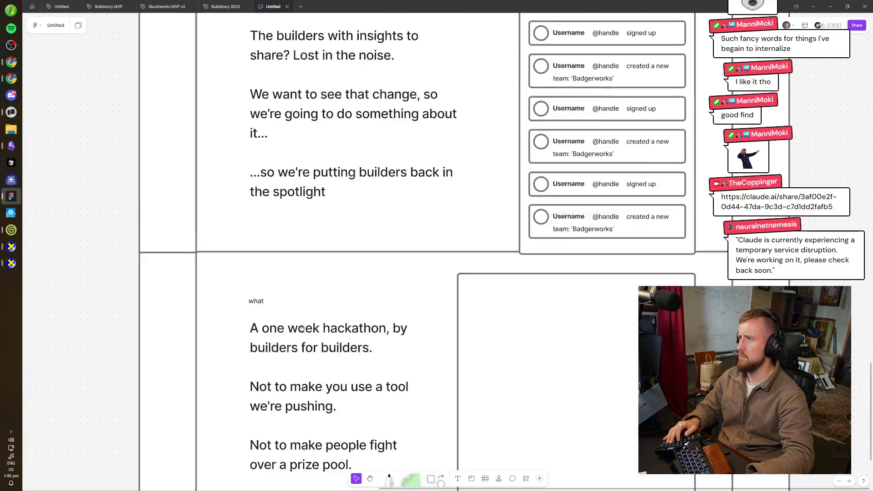
scroll(288, 190, up, 2)
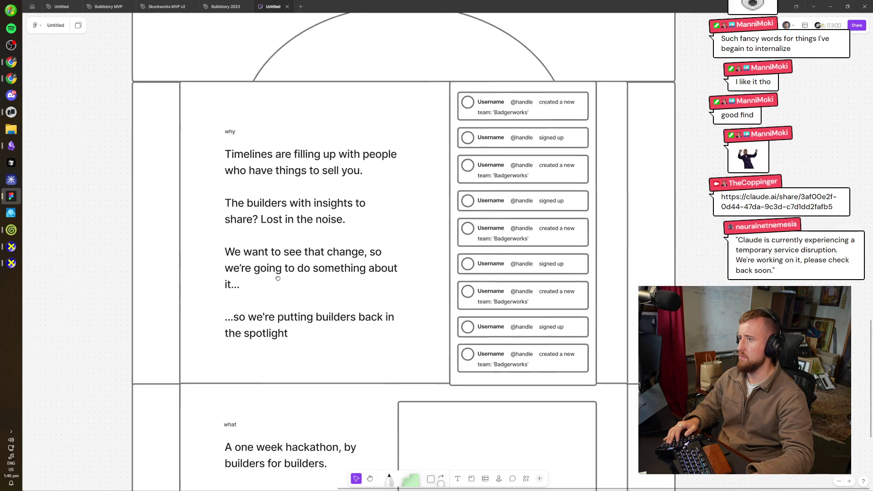
scroll(454, 196, down, 3)
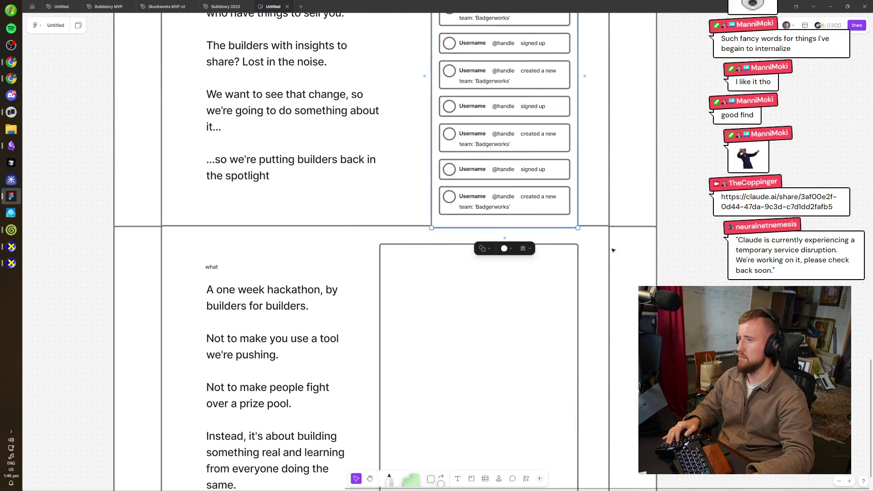
scroll(610, 248, down, 2)
scroll(610, 248, left, 1)
scroll(633, 290, down, 2)
scroll(632, 291, left, 2)
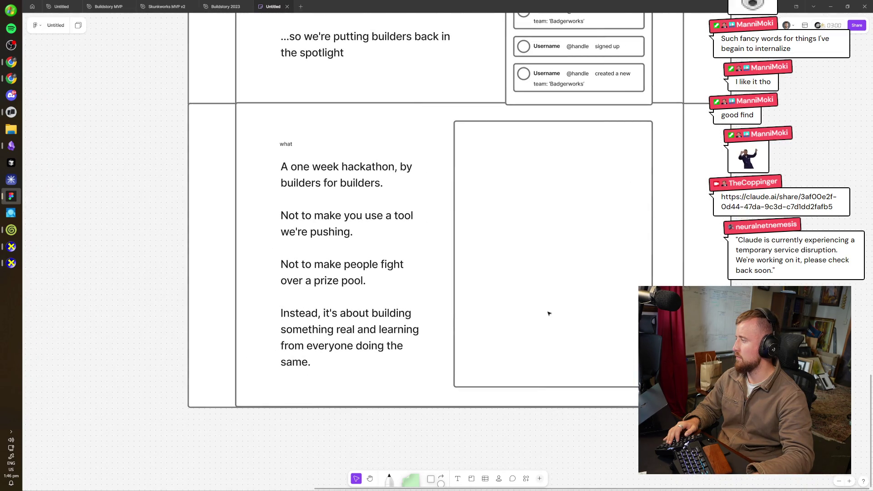
key(alt+Tab)
key(ctrl+t)
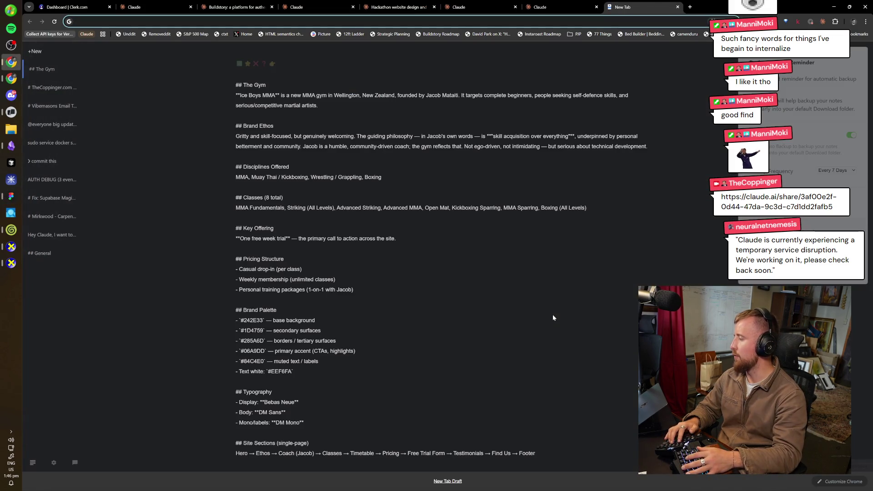
- Search 'claude status' and open the Claude Status page
text(claude status)
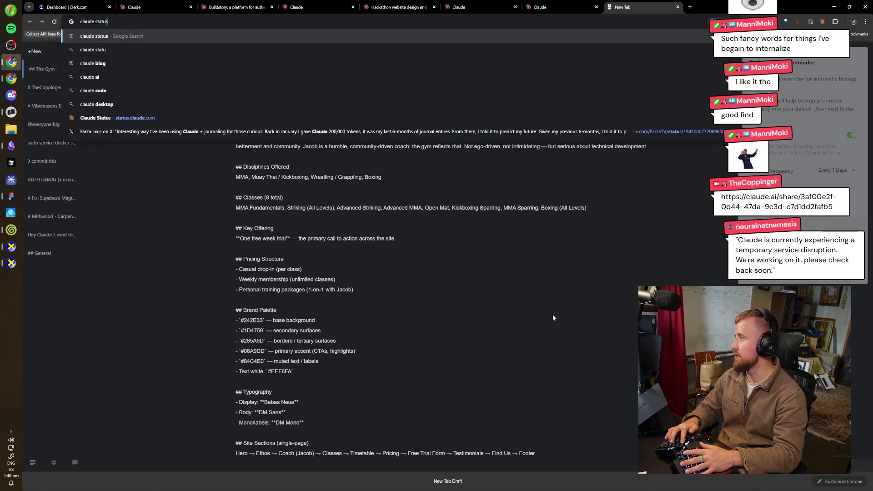
key(Return)
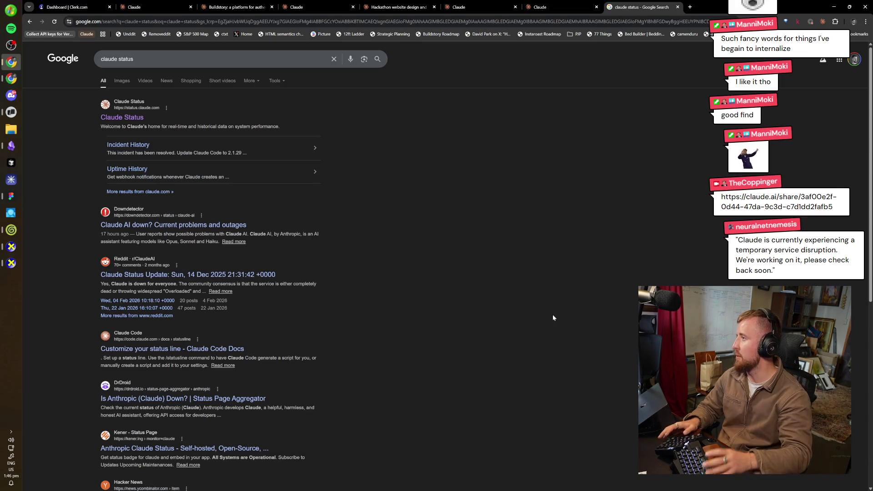
key(Tab)
key(Return)
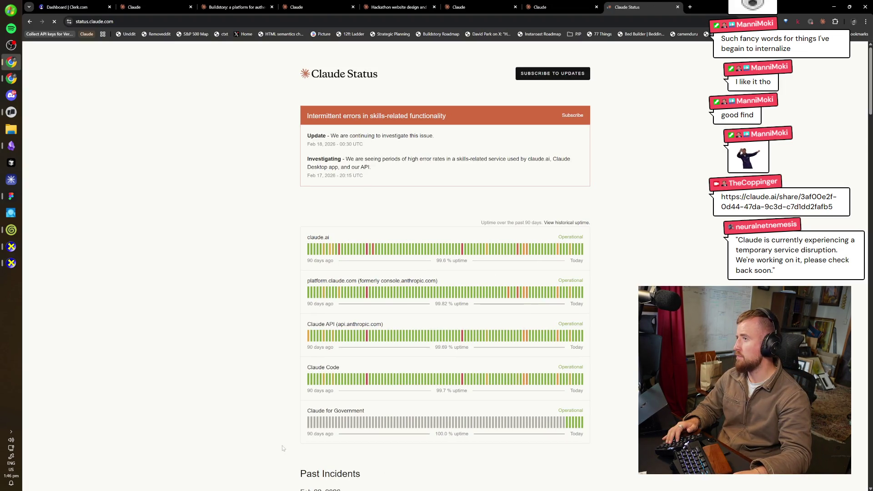
- Read the current incident and scroll to Past Incidents, then return to FigJam
drag(406, 171, 297, 162)
click(296, 180)
scroll(269, 268, down, 6)
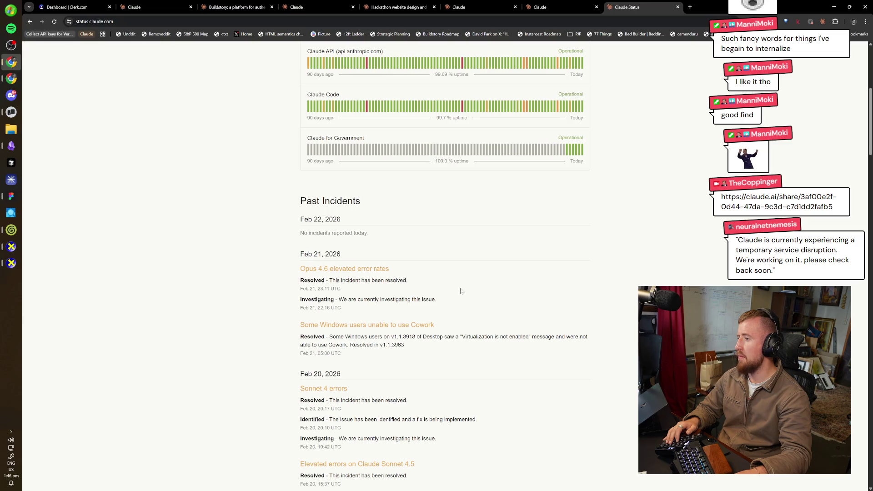
key(ctrl+5)
key(alt+Tab)
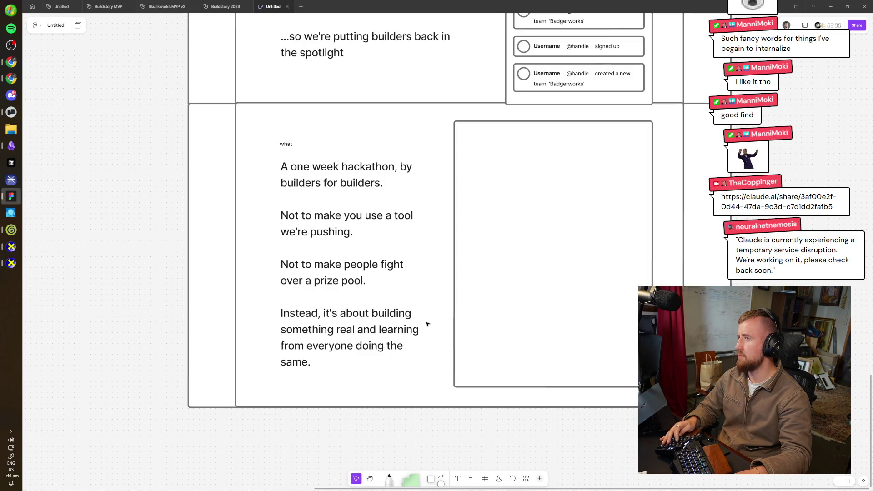
- Edit the What body text with all four paragraphs, 'A one week hackathon' to 'doing the same.', selected
scroll(501, 310, up, 1)
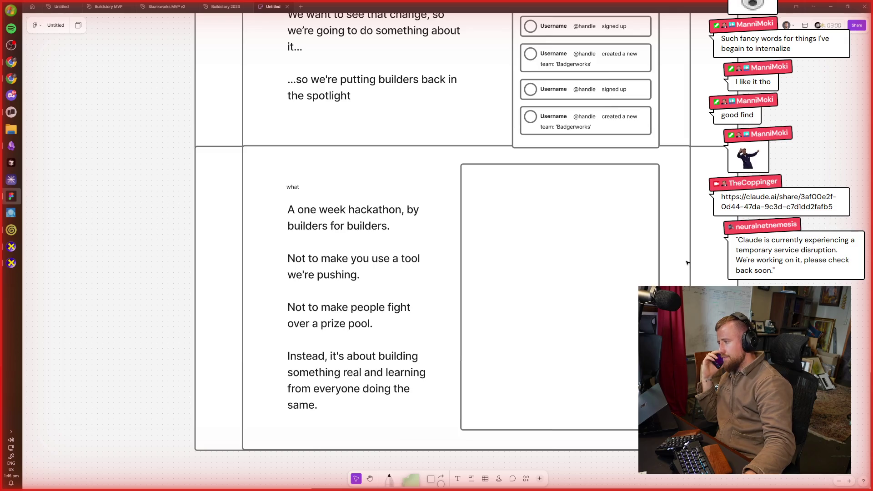
double_click(362, 222)
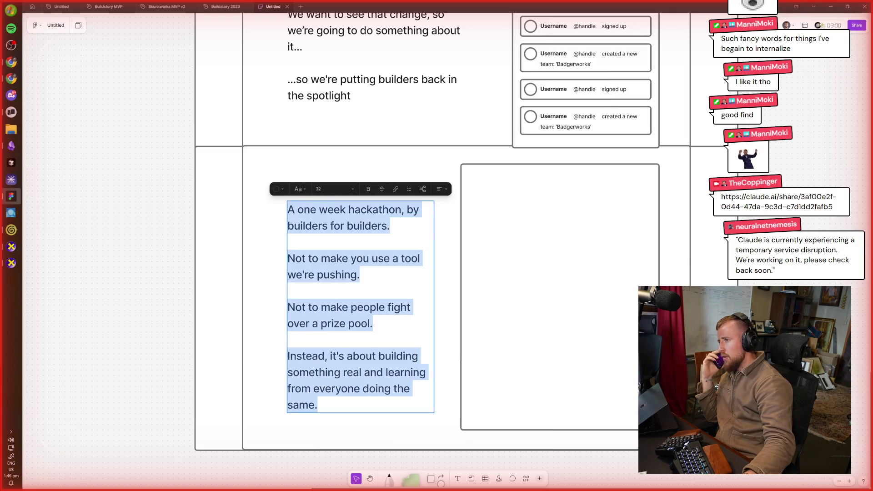
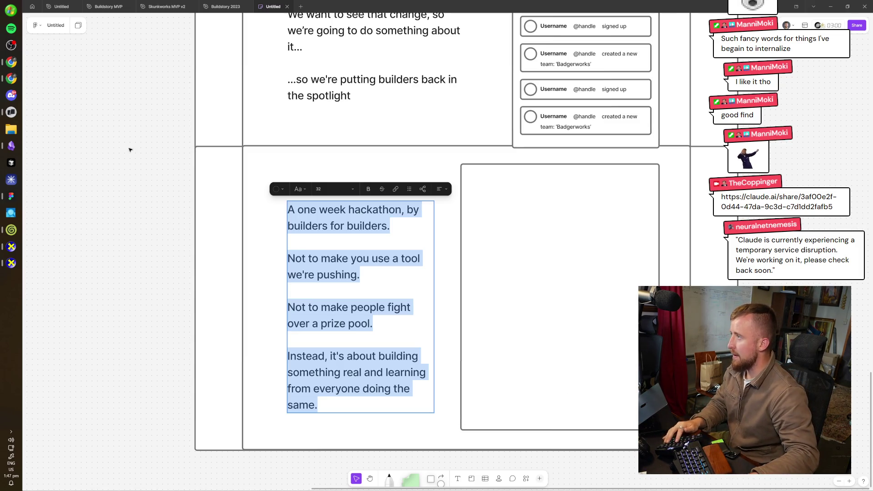
- Switch from FigJam to Chrome and open a new blank tab
click(11, 78)
key(ctrl+t)
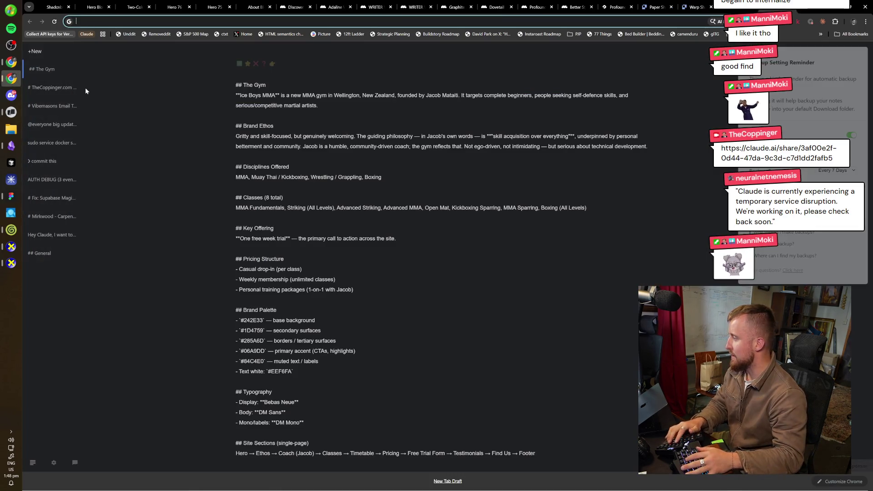
- Search Google for 'stopwatch' and zoom the page to 200%
text(n)
key(BackSpace)
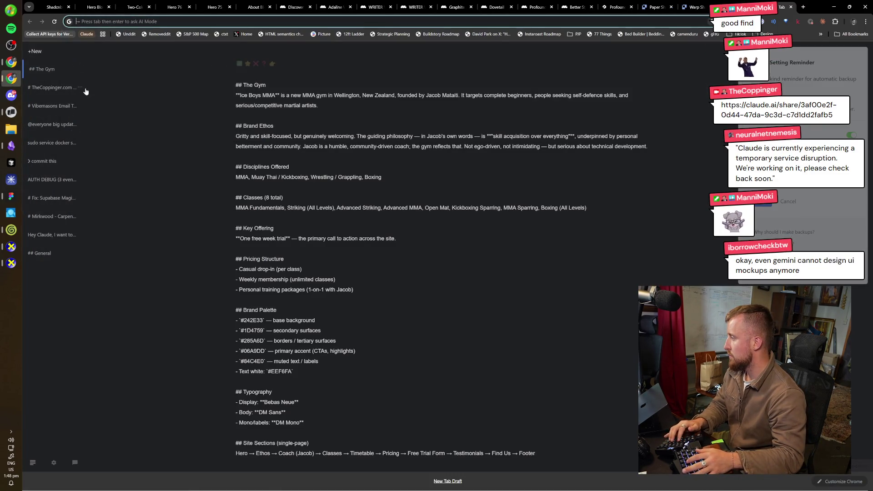
text(stopwatch)
key(Return)
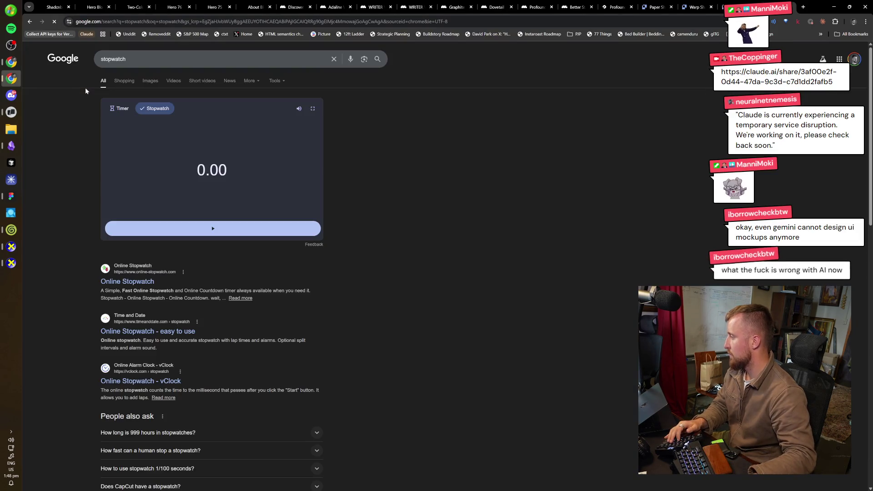
key(ctrl+plus)
key(ctrl+plus)
key(ctrl+plus)
key(ctrl+plus)
key(ctrl+plus)
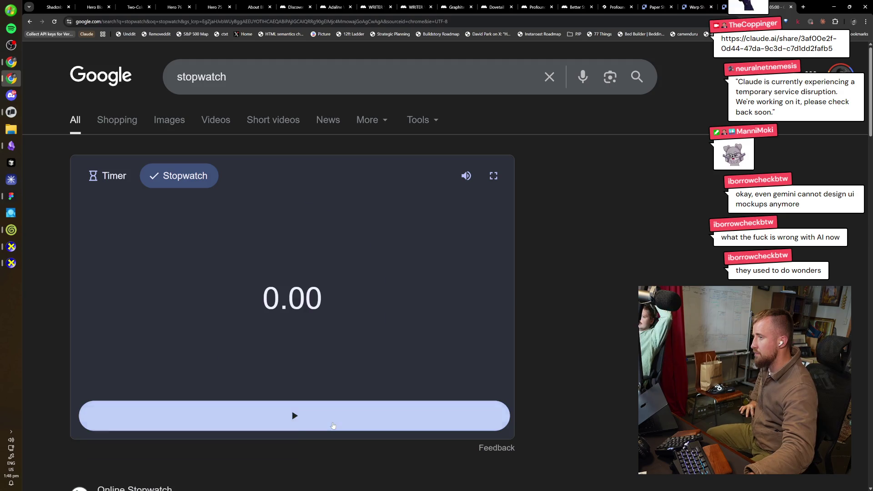
- Start Google's stopwatch and pause it at 7:44.13
click(333, 425)
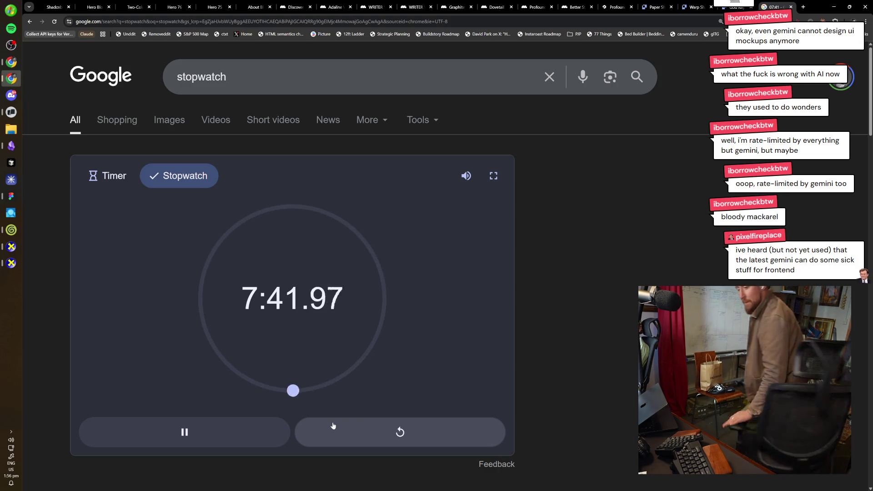
click(194, 436)
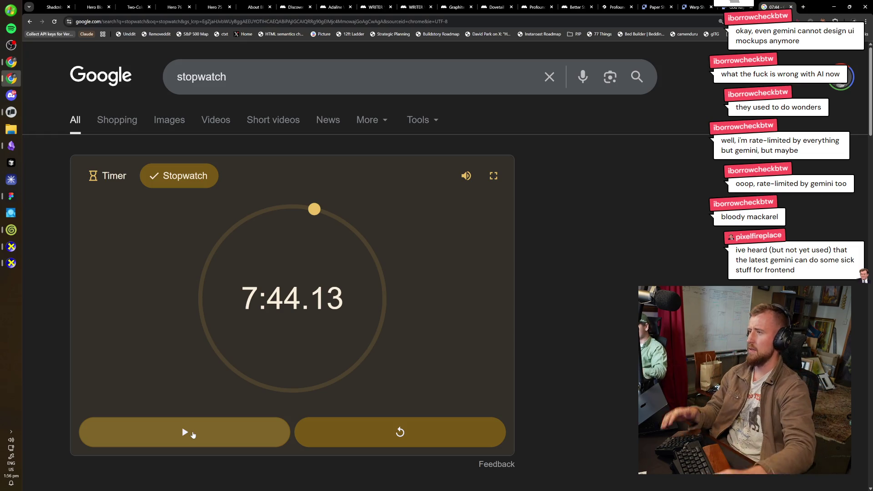
- Close the stopwatch tab and return to the FigJam board with nothing selected
key(ctrl+w)
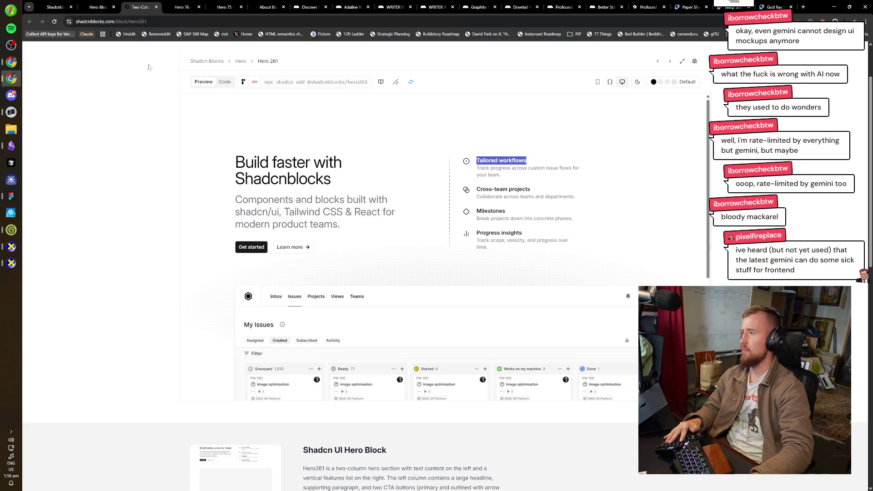
click(16, 199)
key(Escape)
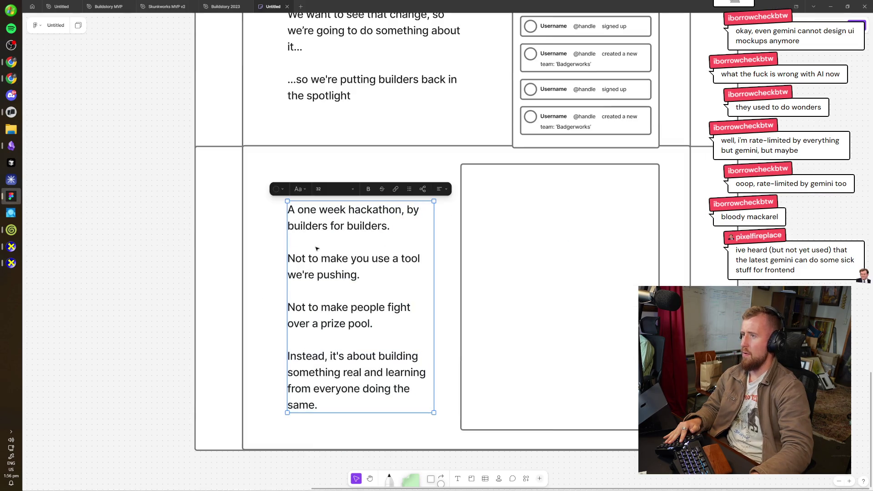
scroll(600, 277, right, 2)
key(Escape)
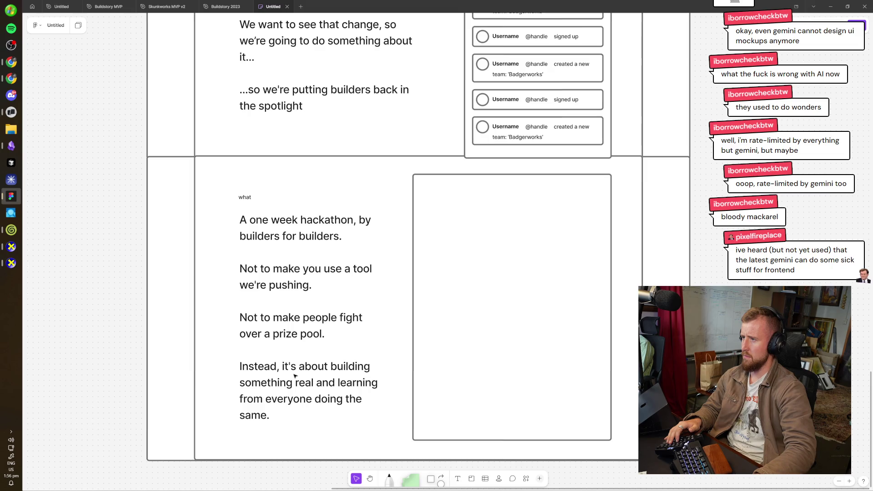
- Cut the 'what' label and description paragraph and move the empty box left
click(292, 214)
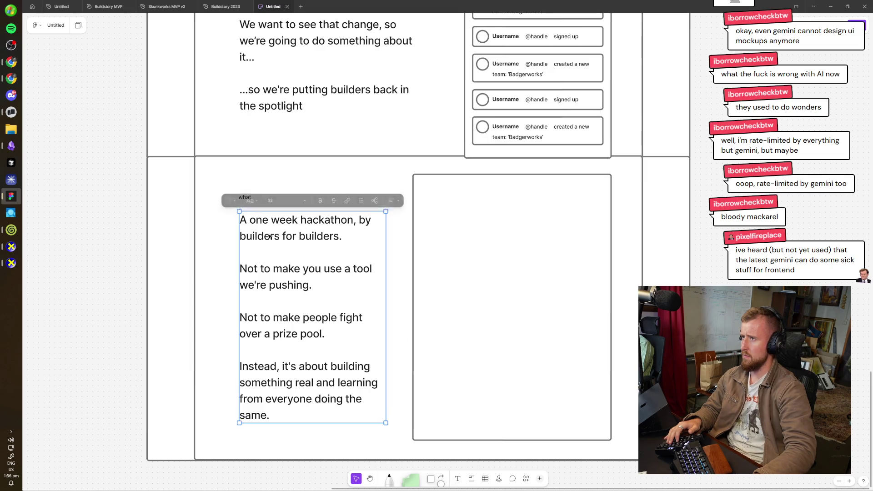
click(659, 254)
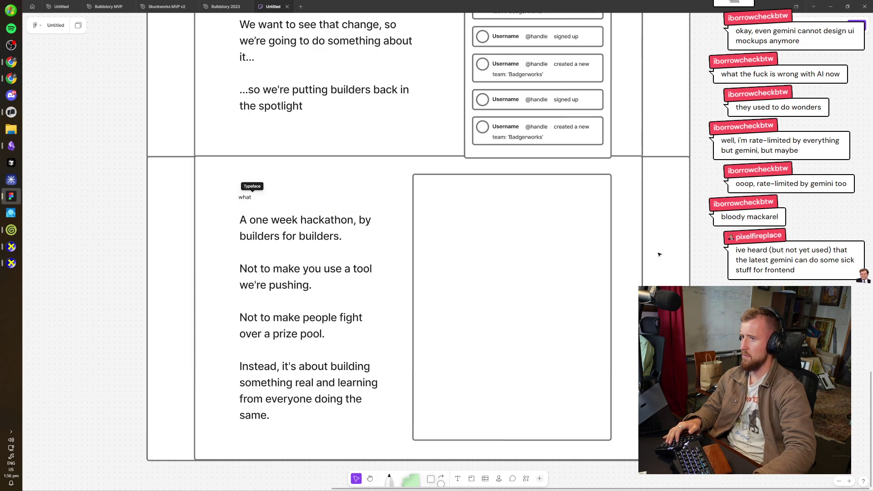
click(245, 197)
shift+click(284, 234)
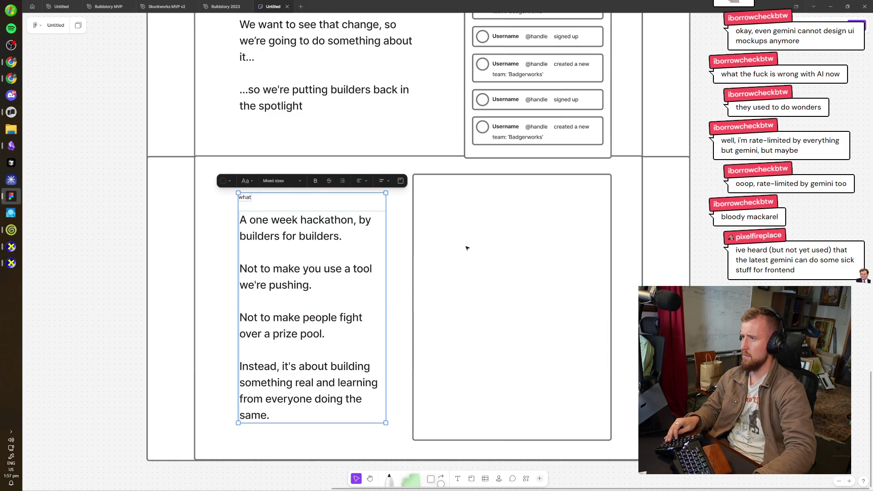
key(Delete)
drag(487, 246, 317, 256)
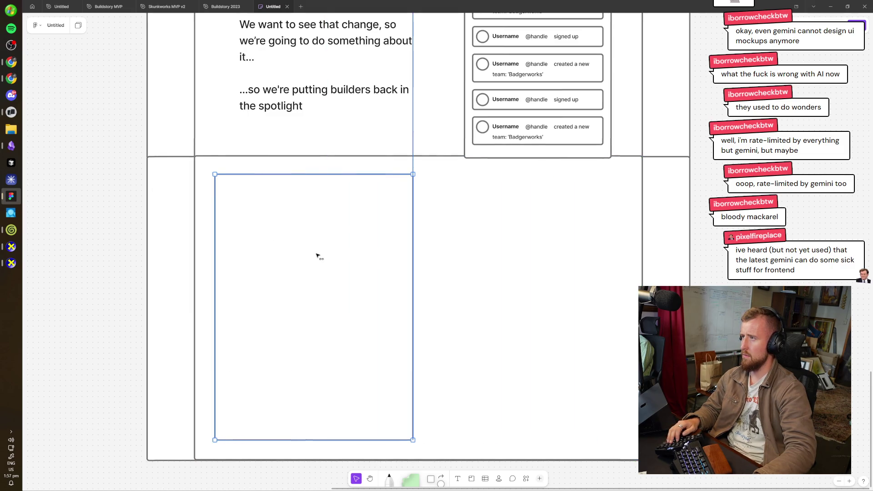
- Paste the 'what' label and paragraph back to the right of the box
scroll(345, 222, down, 5)
key(ctrl+v)
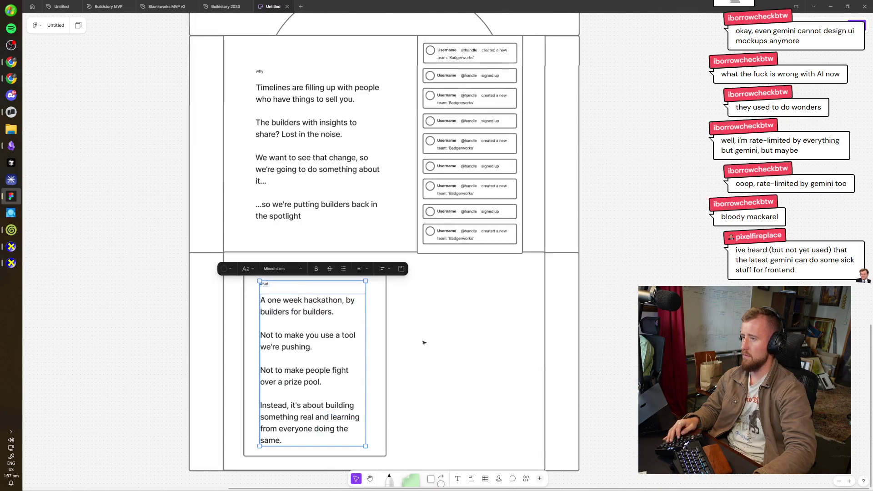
drag(302, 346, 458, 345)
click(425, 290)
scroll(425, 290, down, 3)
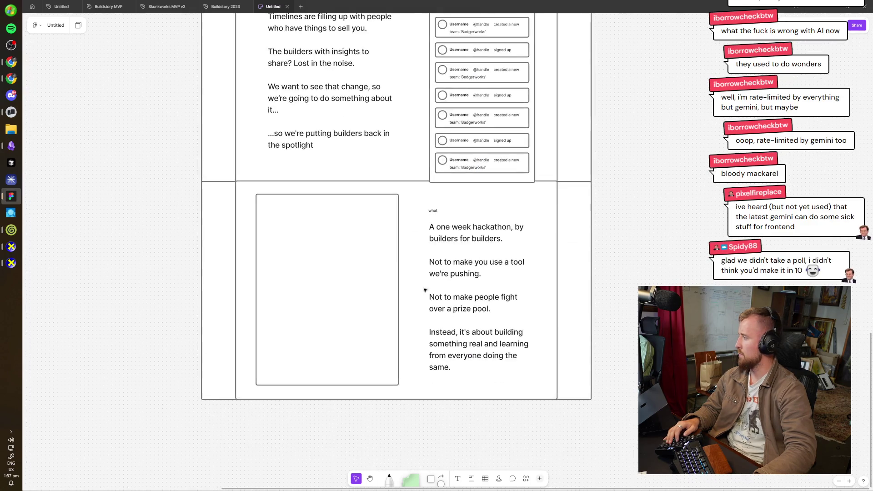
scroll(424, 290, down, 3)
scroll(478, 283, up, 3)
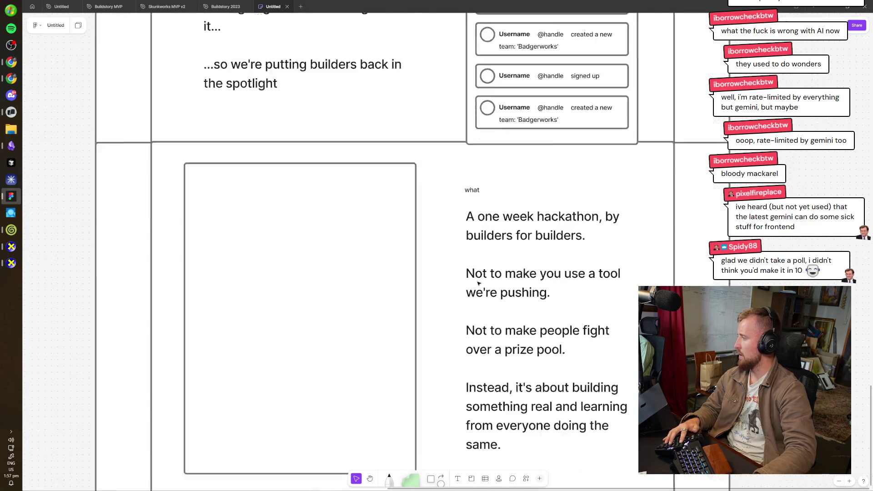
scroll(478, 283, down, 2)
scroll(469, 260, up, 1)
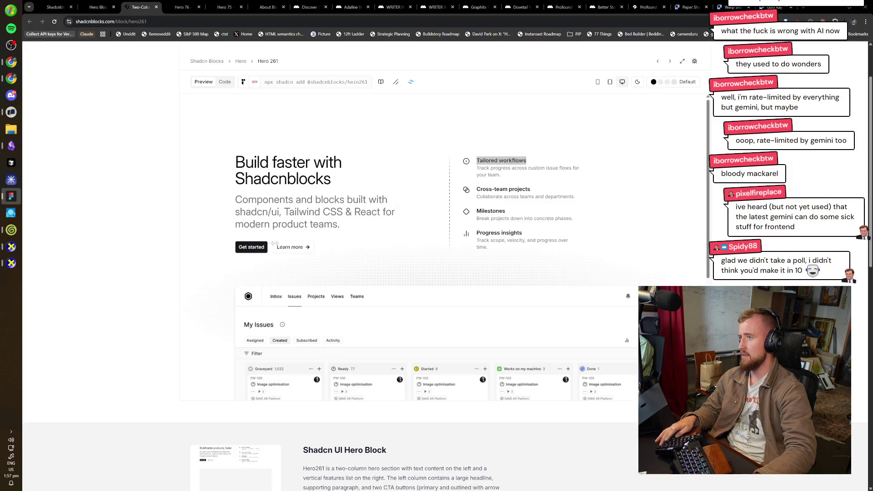
- Screen-capture the Shadcnblocks 'Tailored workflows' features list
scroll(530, 209, down, 5)
scroll(475, 171, up, 2)
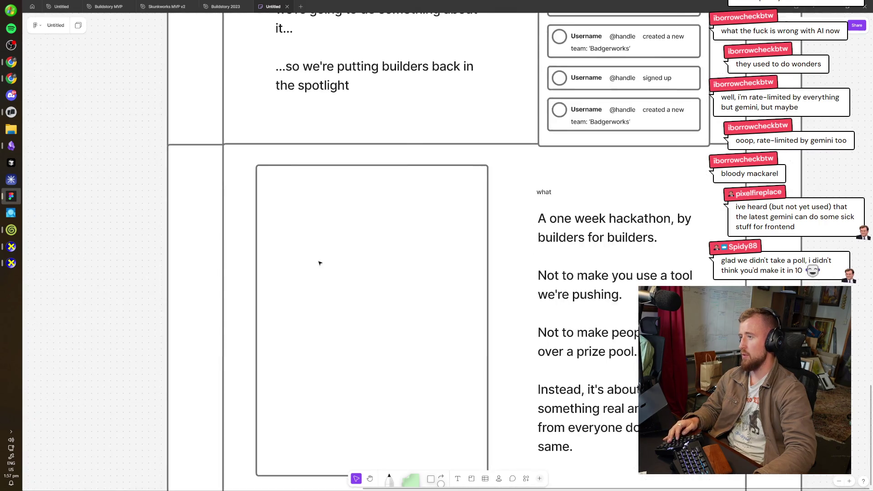
key(alt+Tab)
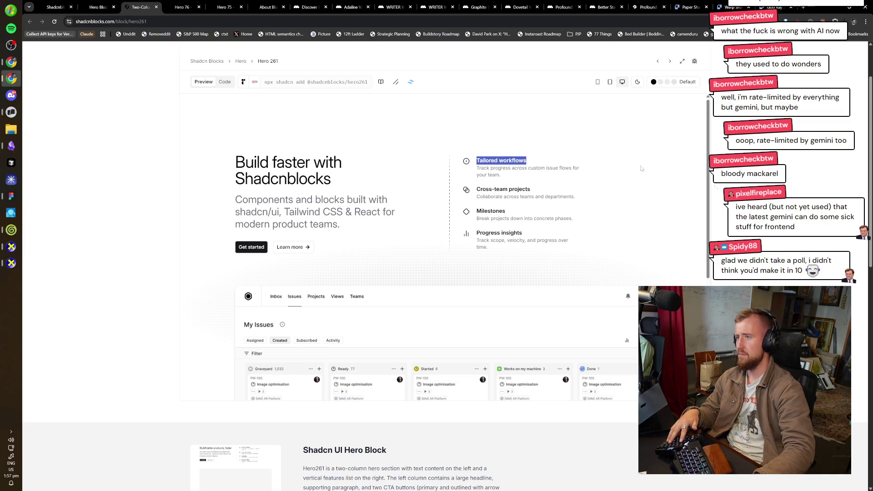
click(618, 198)
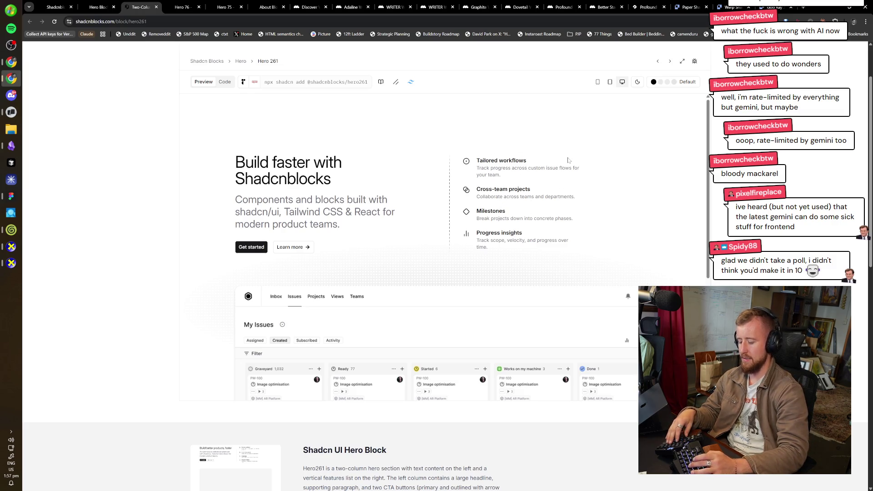
key(super+shift+s)
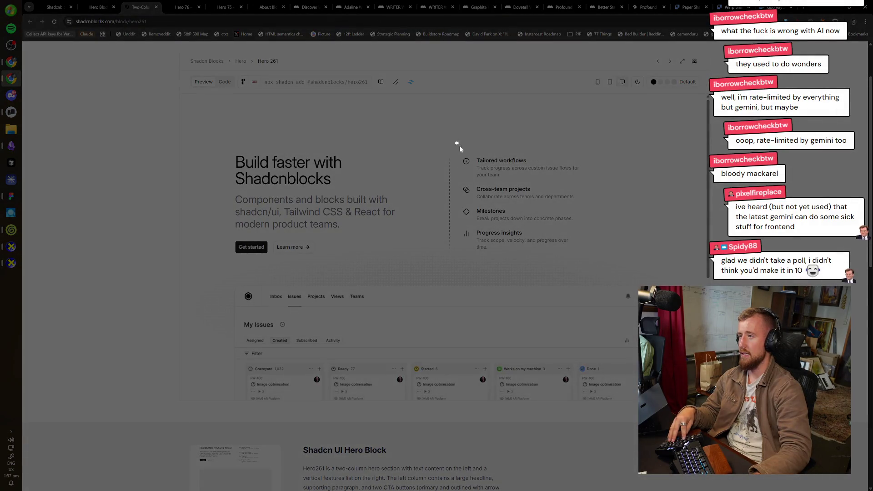
drag(455, 142, 592, 265)
- Paste the features-list image onto the board, left of the frame
key(alt+Tab)
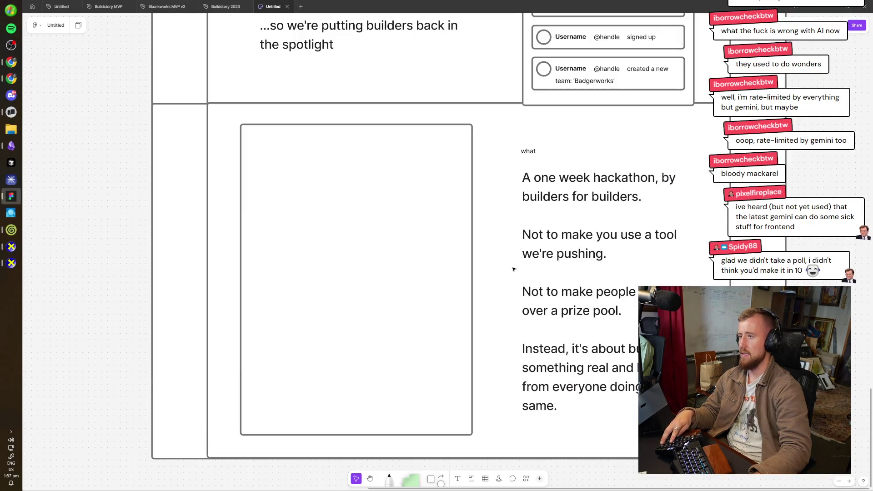
scroll(623, 244, left, 5)
key(ctrl+v)
drag(467, 210, 207, 258)
click(321, 278)
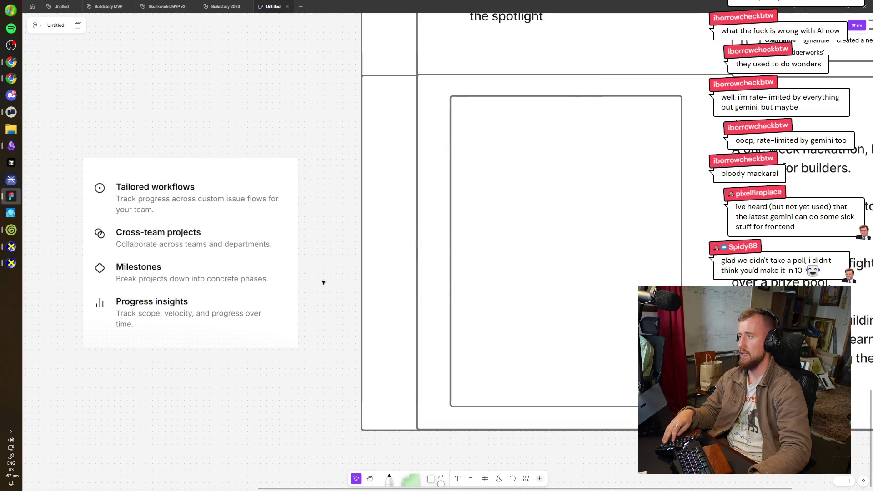
- Paste the event-details bullet list from the Claude chat onto the board
key(alt+Tab)
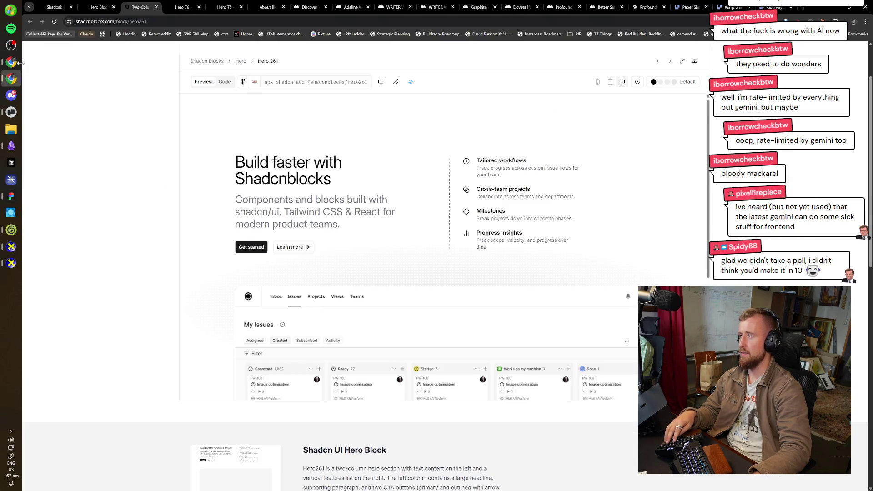
click(13, 62)
key(alt+Tab)
scroll(436, 246, right, 2)
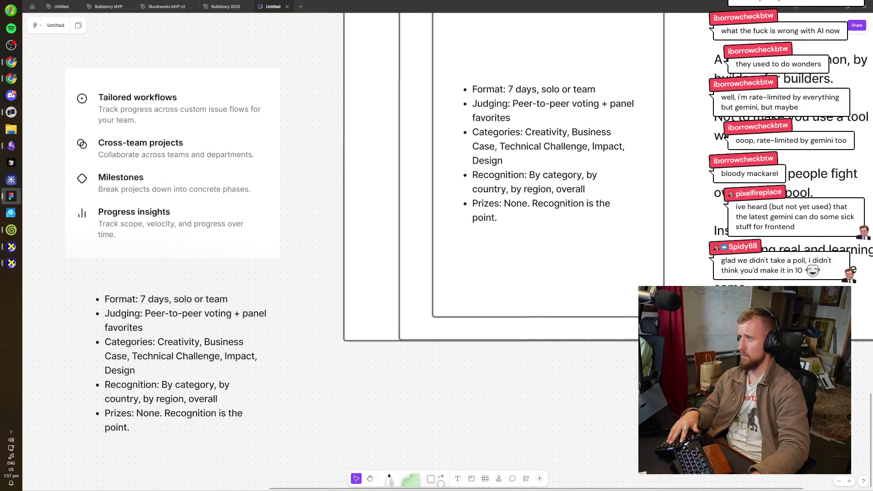
scroll(554, 401, right, 5)
scroll(554, 401, up, 2)
scroll(554, 401, down, 1)
scroll(554, 401, right, 3)
scroll(553, 401, up, 1)
scroll(553, 401, up, 2)
scroll(437, 246, up, 4)
scroll(437, 246, up, 2)
- Delete the duplicate bullet list left of the frame
scroll(437, 246, left, 1)
scroll(437, 246, down, 4)
scroll(436, 246, down, 1)
scroll(436, 245, left, 2)
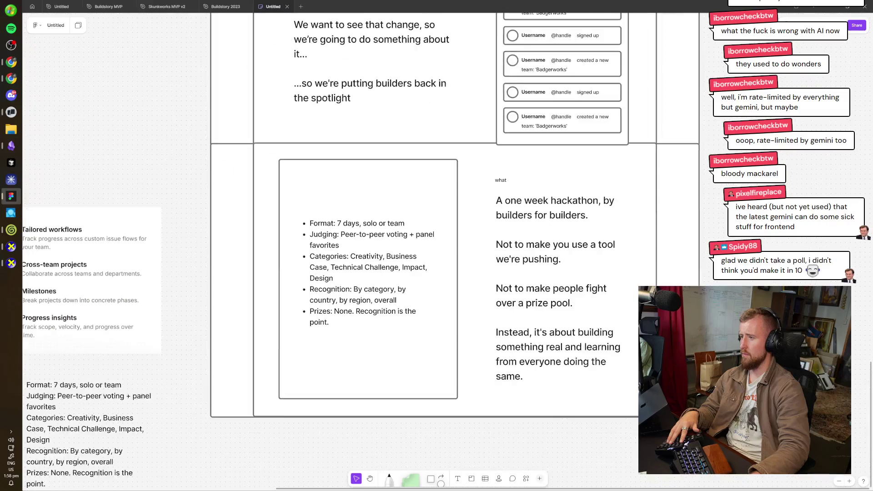
scroll(436, 246, down, 2)
drag(146, 92, 318, 486)
key(Delete)
scroll(436, 245, up, 3)
scroll(470, 370, right, 3)
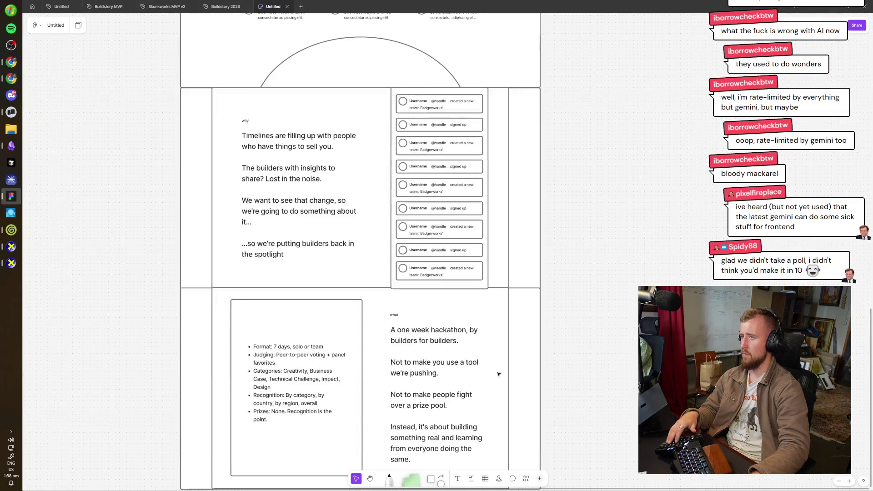
- Check the Claude chat, clearing its text selection
scroll(469, 370, down, 3)
key(alt+Tab)
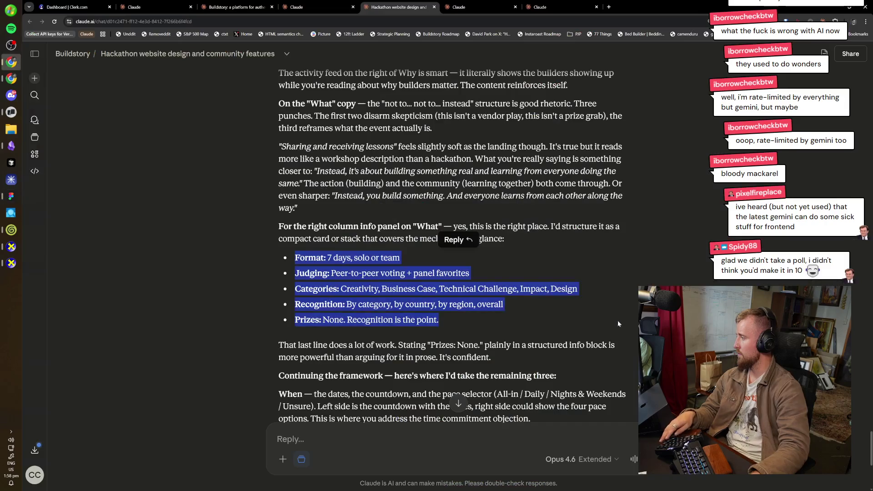
click(621, 320)
scroll(621, 320, down, 4)
scroll(455, 246, down, 1)
- Return to the board's hero section and select the 'March 1st → March 7th' text
key(alt+Tab)
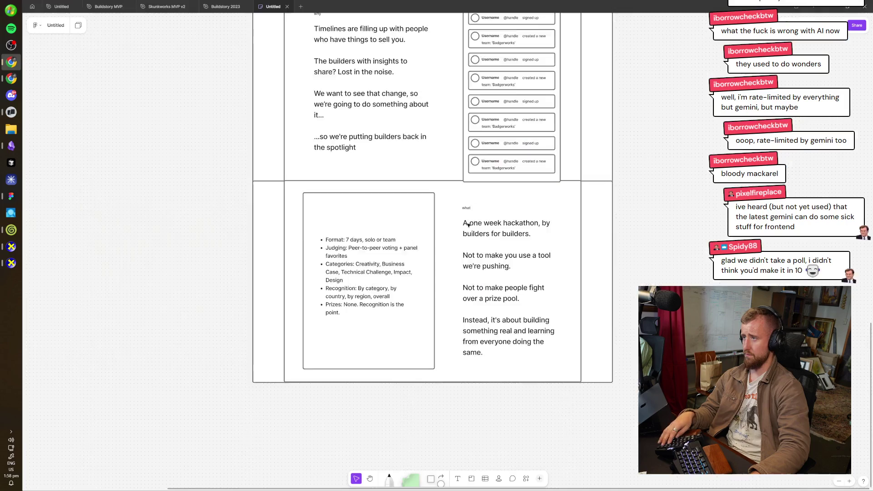
scroll(460, 200, up, 5)
scroll(457, 202, up, 2)
scroll(455, 204, up, 2)
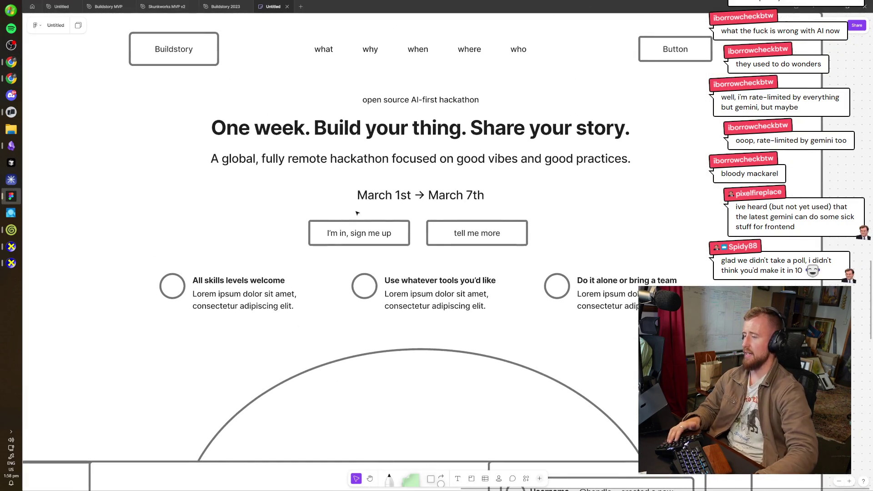
scroll(526, 220, up, 1)
drag(527, 220, 546, 263)
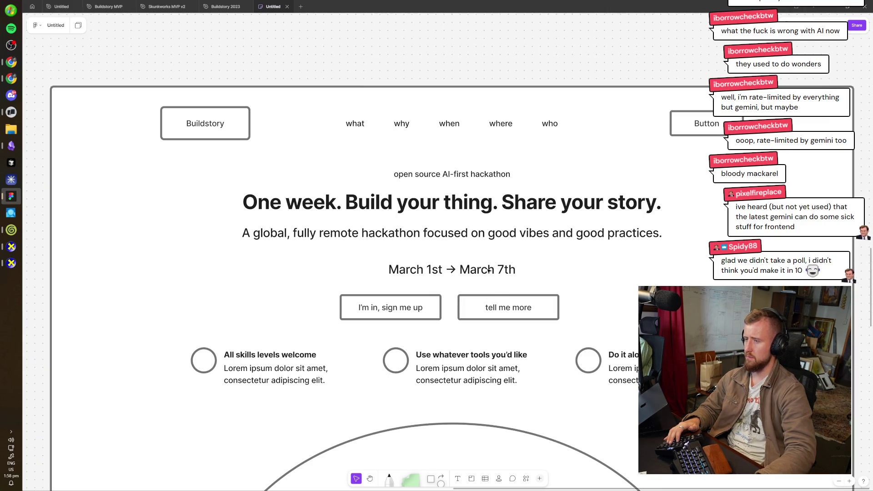
scroll(486, 320, down, 3)
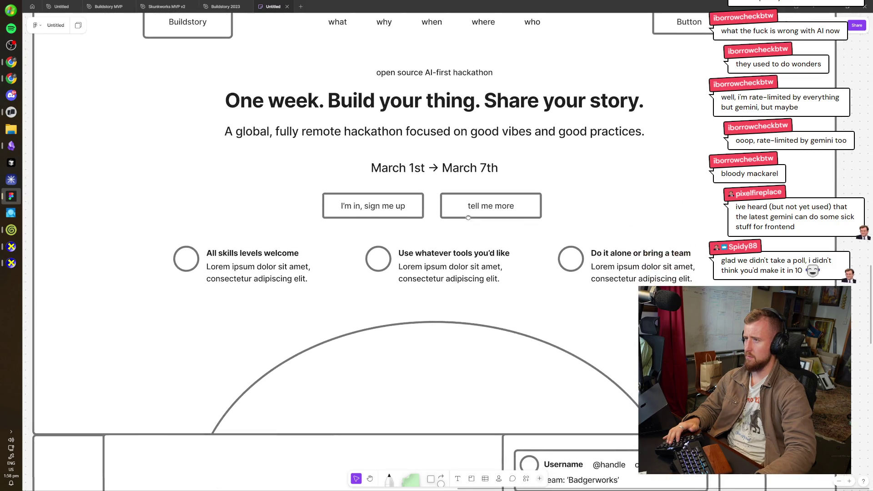
click(472, 203)
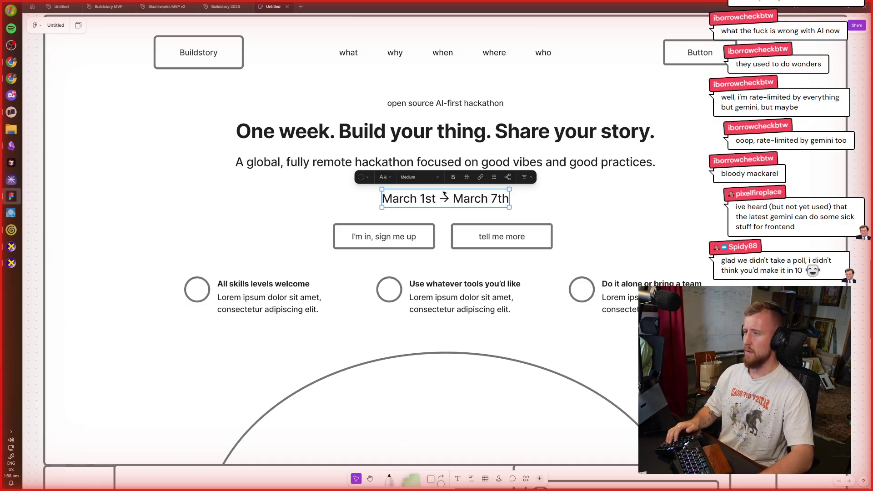
- Duplicate the date text and edit the copy to read 00:12:49:37
key(ctrl+d)
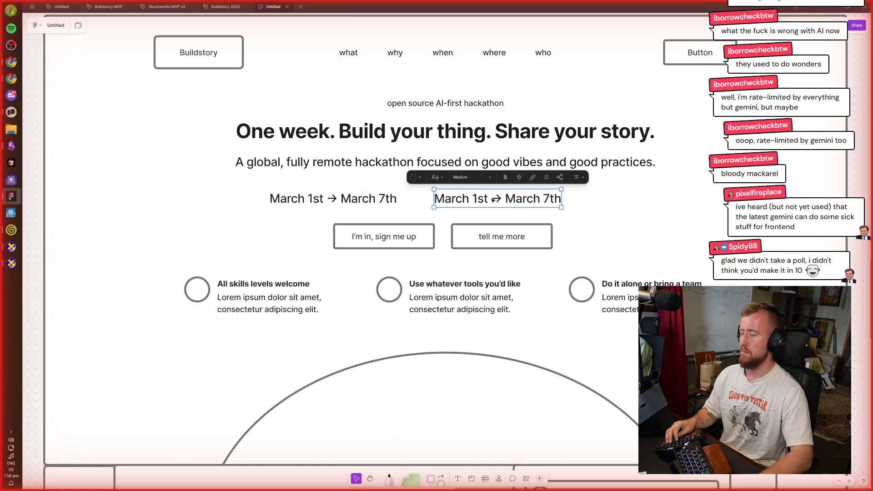
key(Return)
text(00:00)
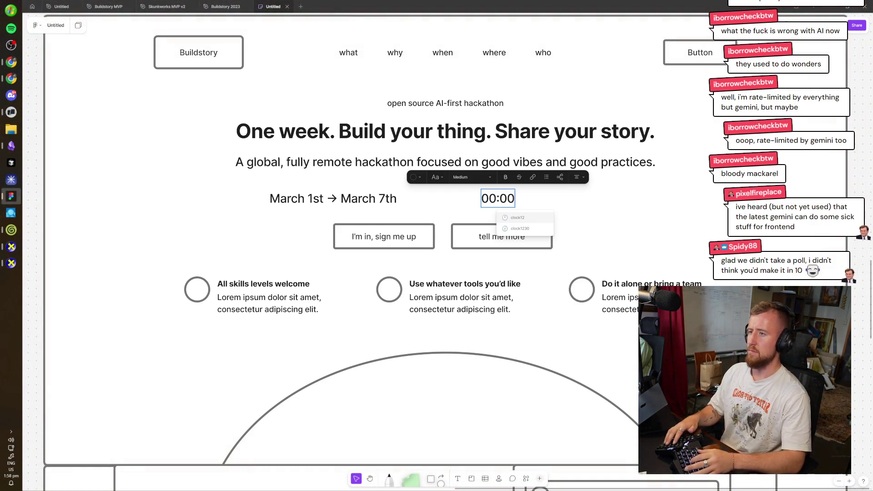
key(BackSpace)
key(BackSpace)
text(2)
text(:498)
key(BackSpace)
key(BackSpace)
text(9:37)
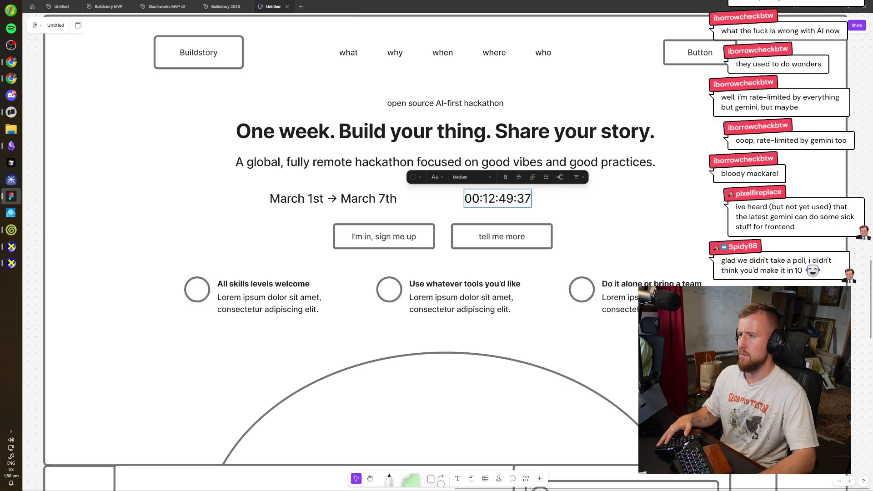
- Space out the colons so the countdown reads '00 : 12 : 49 : 37'
key(Delete)
text(:)
key(Right)
key(Right)
key(Delete)
text(:)
key(Right)
key(Right)
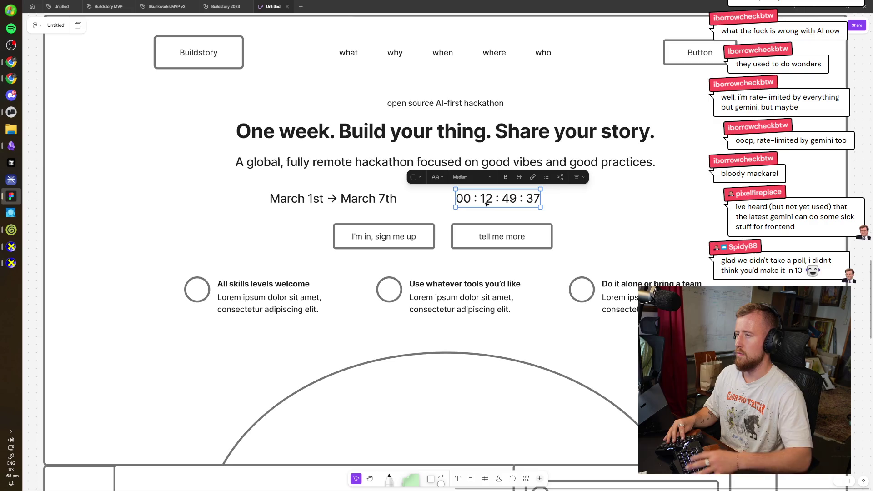
click(703, 239)
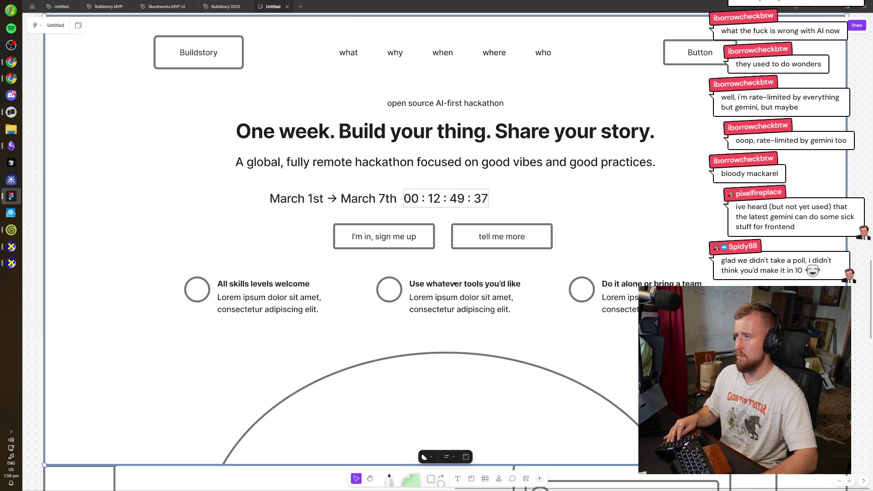
- Copy the date text to the right of the timer and trim it down to 134
click(381, 205)
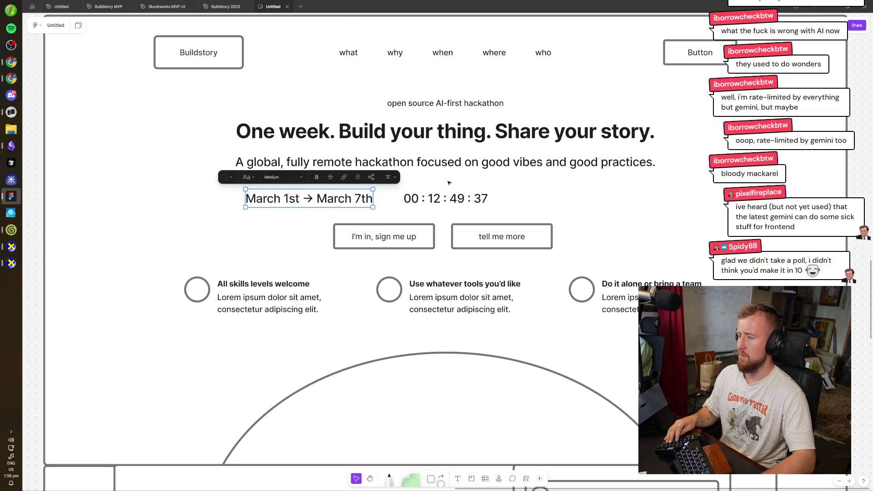
alt+drag(336, 200, 602, 208)
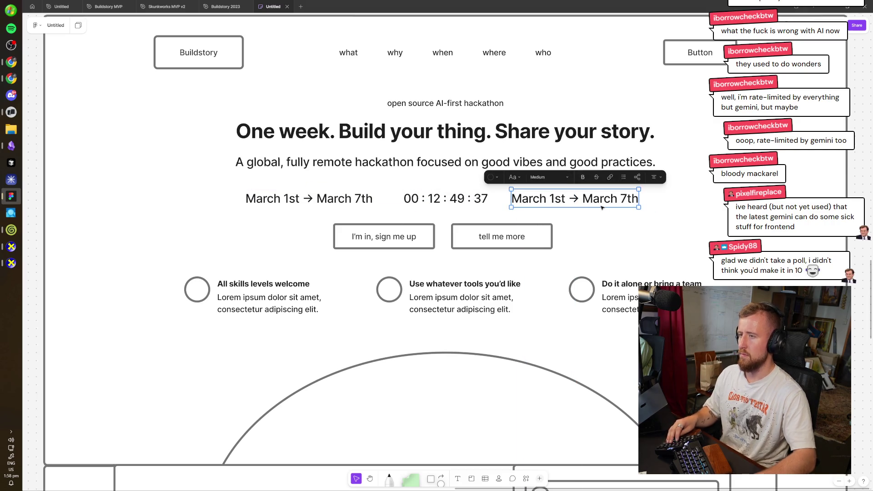
key(Return)
text(17 cou)
key(BackSpace)
key(BackSpace)
key(BackSpace)
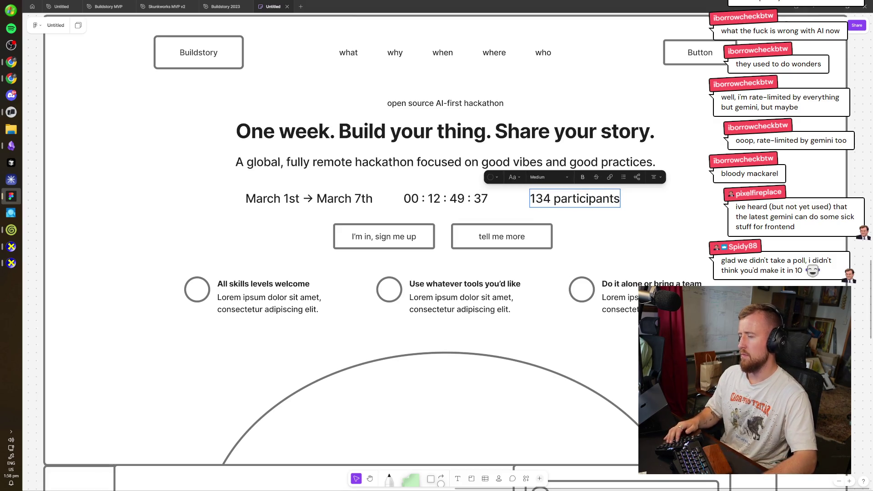
scroll(441, 253, up, 2)
scroll(589, 252, down, 1)
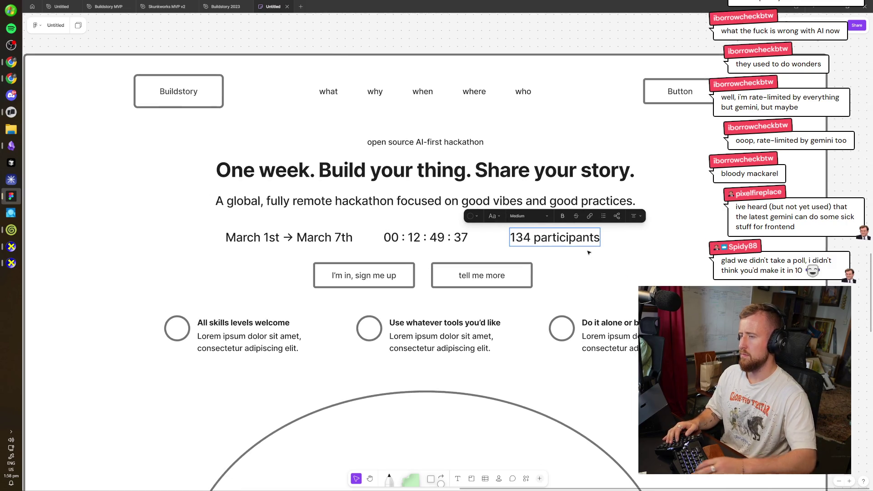
key(ctrl+BackSpace)
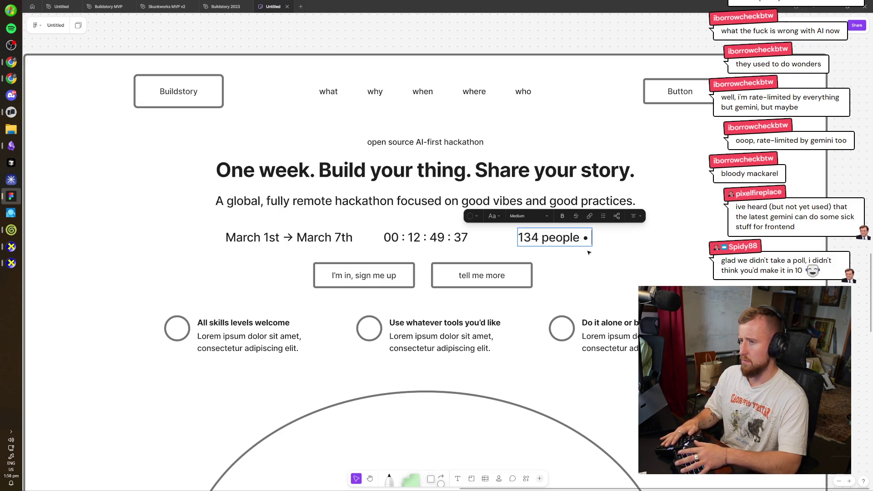
- Retype the copy as '134 people • 49 teams • 68 solo • 27 countries'
text(9 teams)
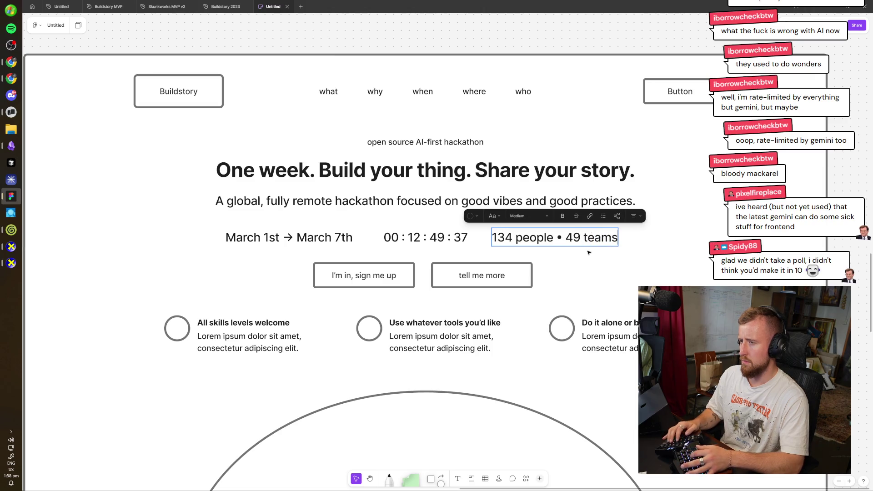
text(•)
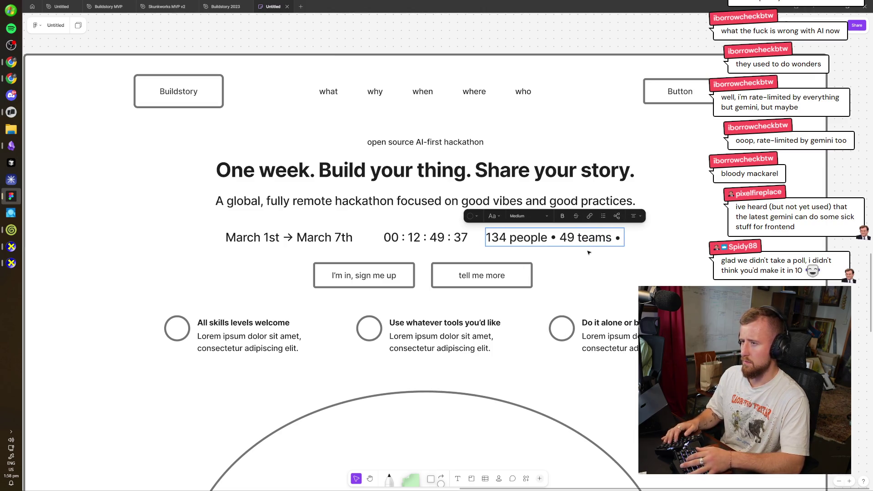
text(98)
key(BackSpace)
key(BackSpace)
text(82)
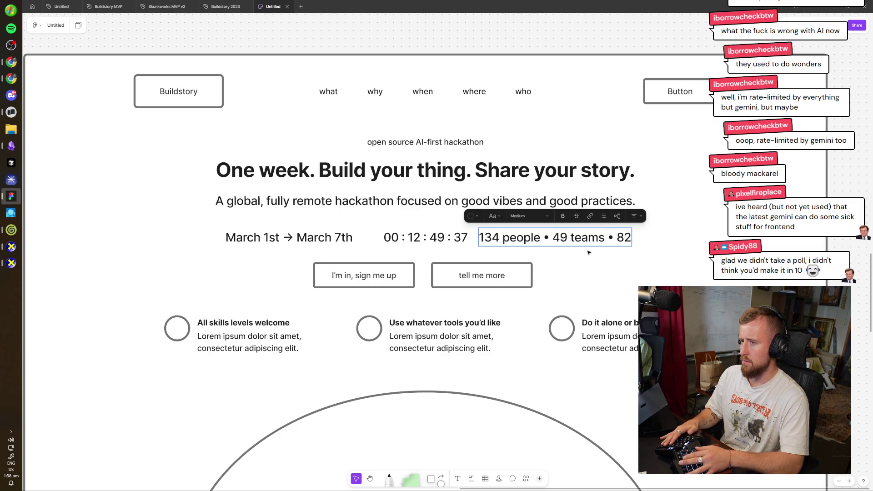
key(BackSpace)
key(BackSpace)
text(68)
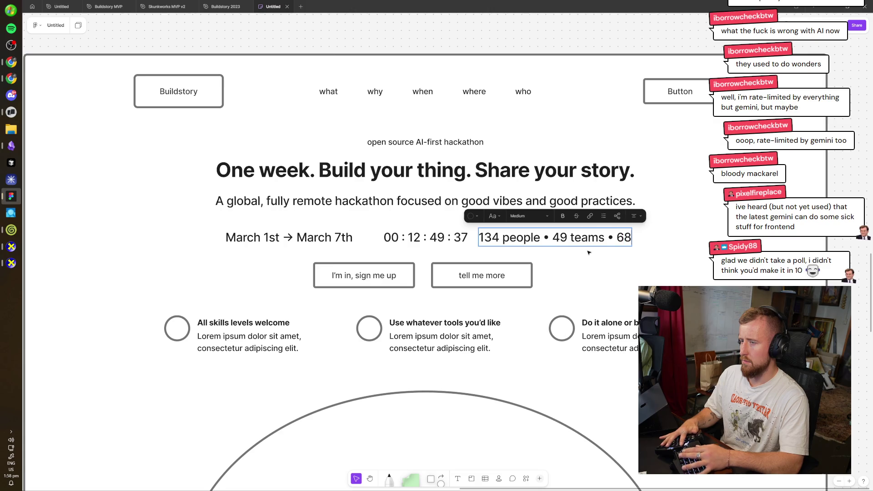
text( solo)
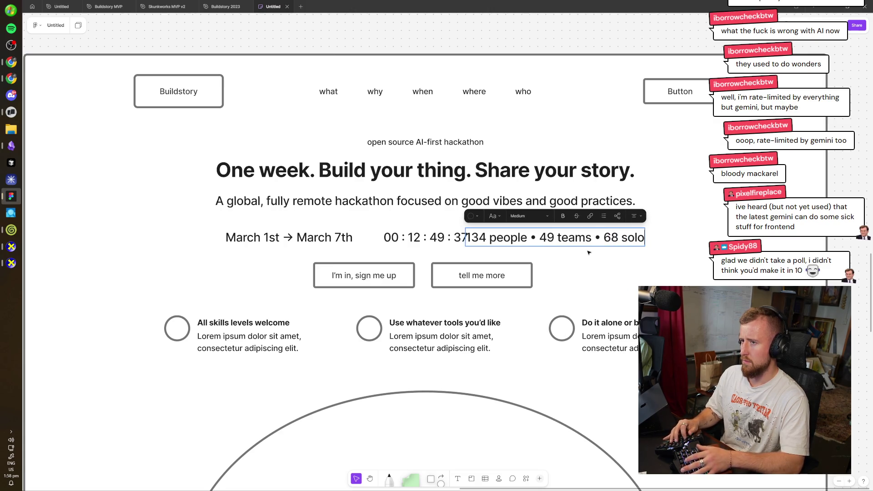
text( • 27 countries)
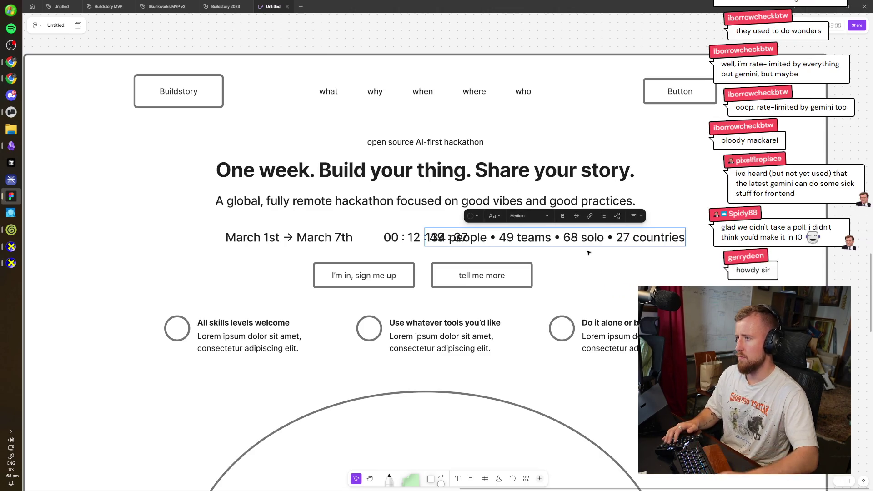
click(544, 103)
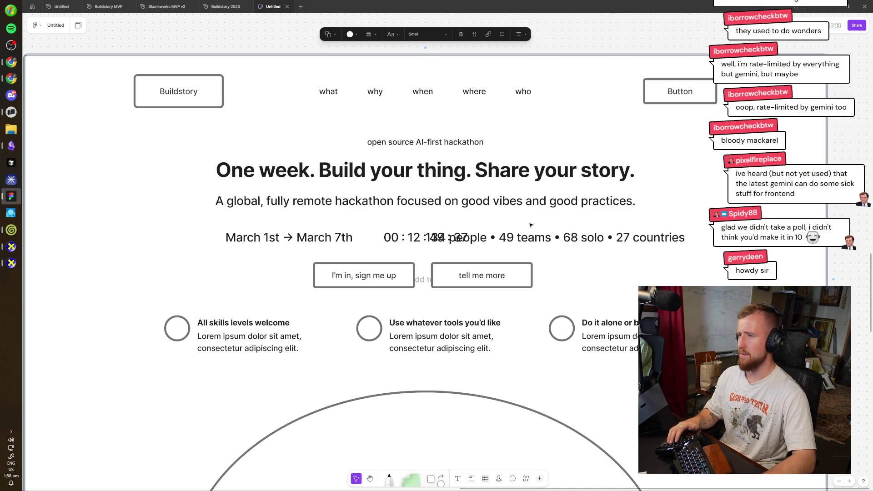
click(534, 238)
click(413, 238)
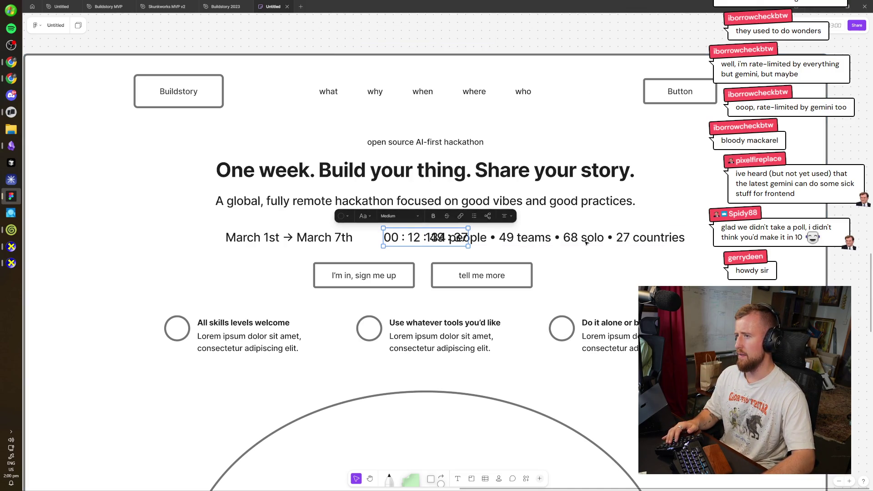
- Move the stats line off the countdown and shift the feature circles row down
drag(586, 243, 667, 243)
scroll(609, 291, down, 2)
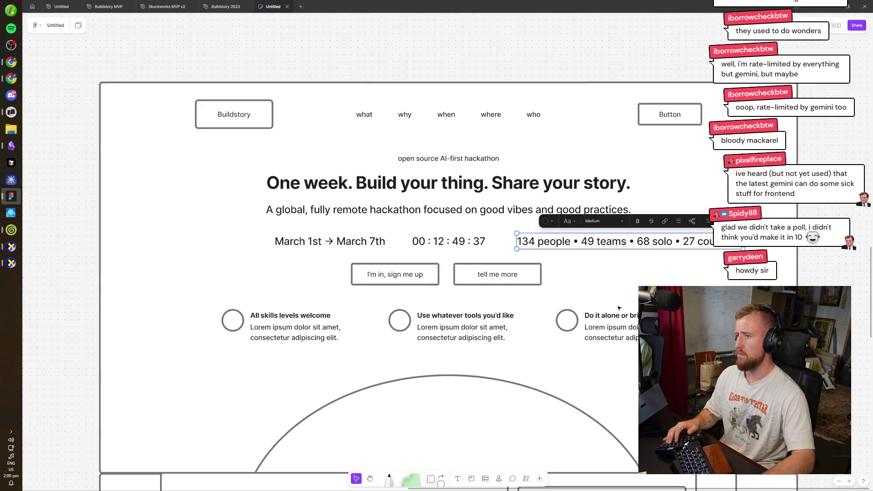
scroll(618, 304, down, 3)
drag(690, 282, 259, 228)
shift+click(245, 243)
drag(639, 251, 639, 270)
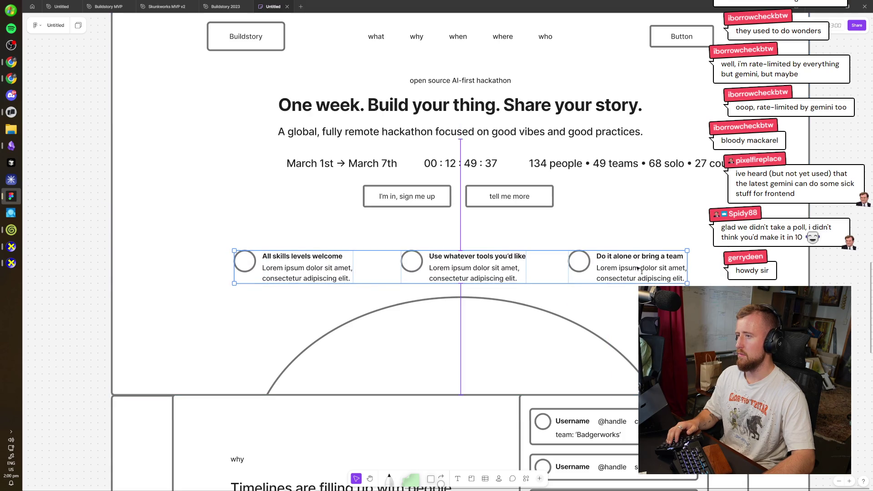
- Centre the stats line in the freed space above the feature row
drag(712, 165, 535, 231)
click(457, 170)
shift+click(371, 168)
click(370, 168)
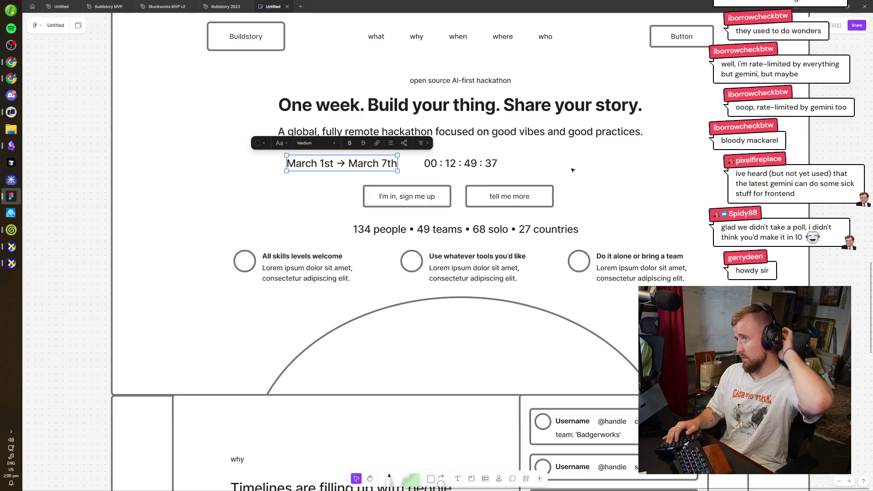
scroll(568, 200, up, 1)
scroll(567, 209, up, 2)
scroll(591, 273, down, 2)
scroll(592, 273, up, 3)
scroll(596, 274, down, 3)
scroll(600, 275, up, 2)
scroll(600, 275, down, 1)
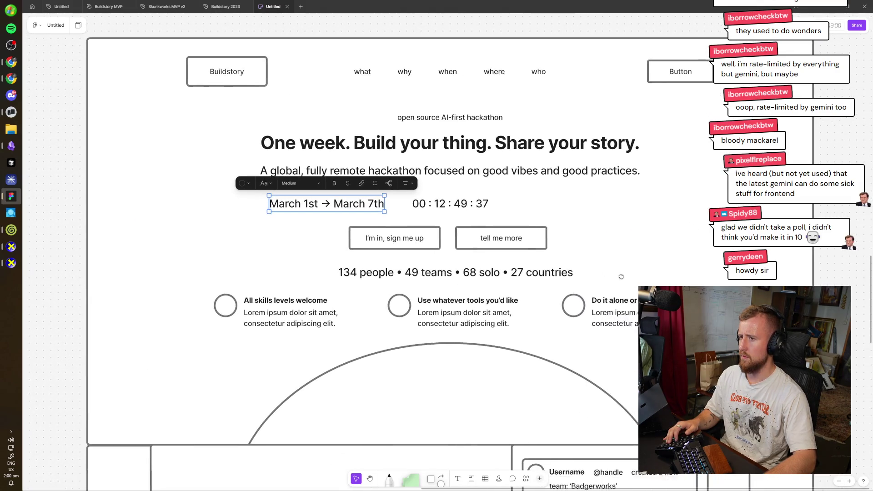
- Make the countdown text Large and place the March dates directly below it
click(479, 203)
drag(494, 205, 488, 205)
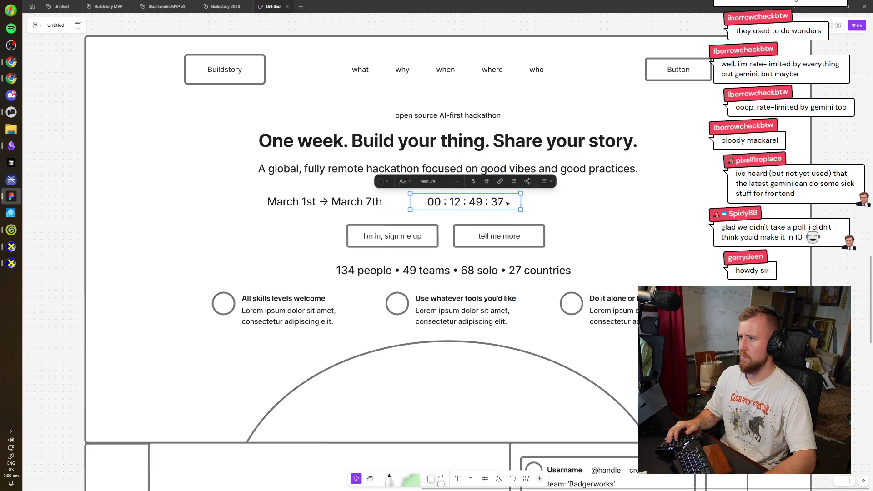
click(435, 181)
click(430, 217)
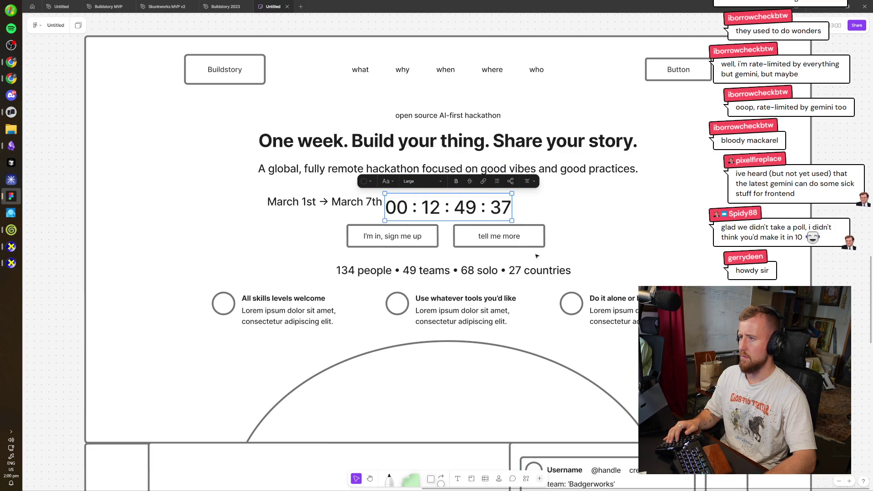
drag(368, 202, 478, 232)
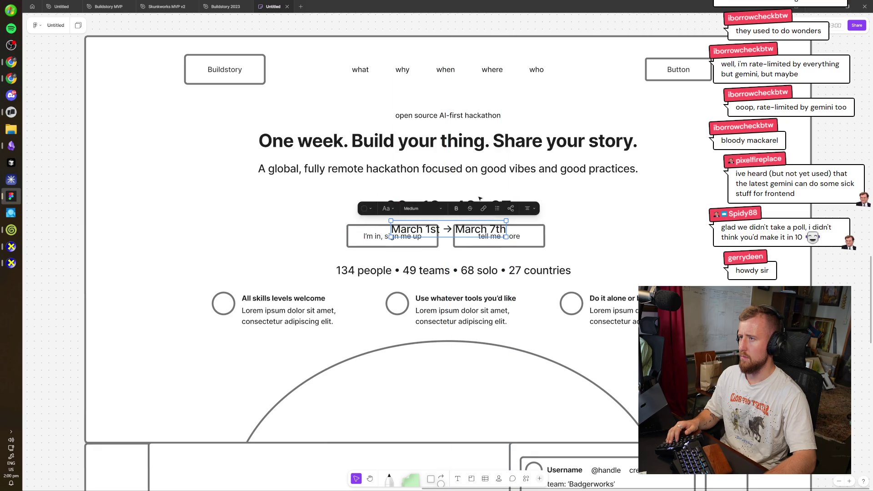
shift+click(481, 200)
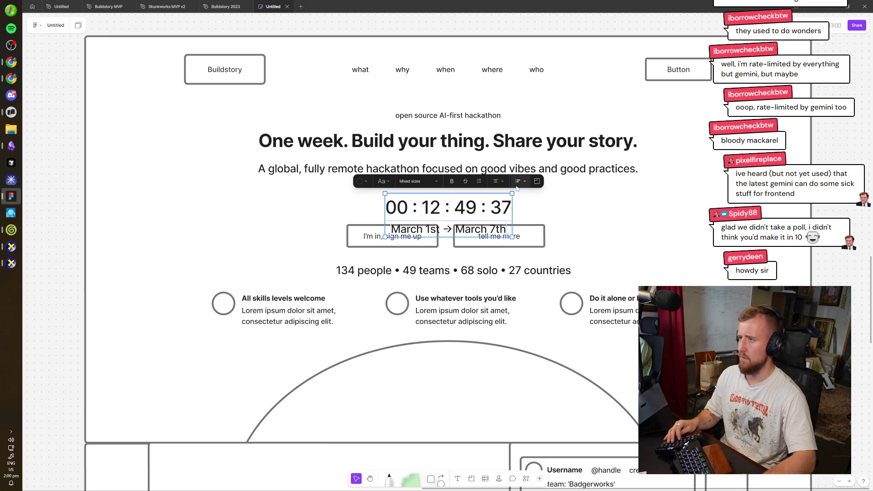
scroll(538, 216, down, 5)
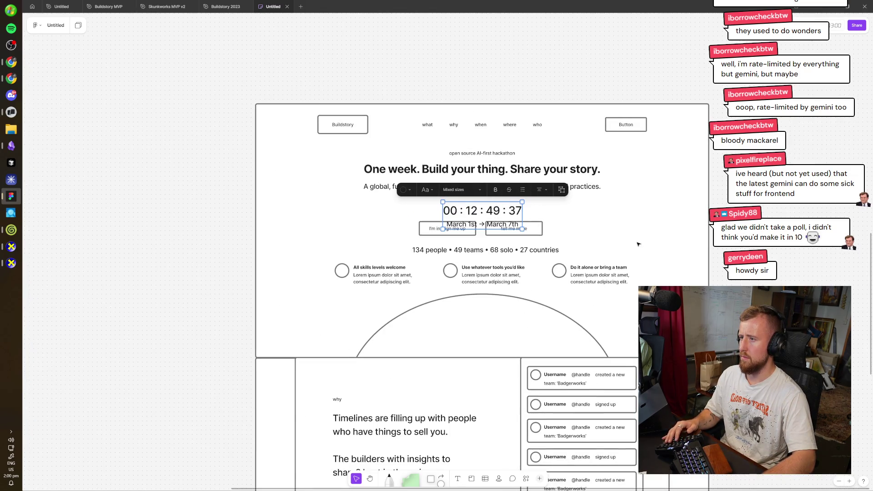
- Extend the hero frame's top edge and move the nav bar and headline group up
click(630, 241)
drag(566, 103, 567, 67)
click(388, 121)
drag(388, 120, 388, 84)
click(469, 169)
drag(469, 183, 468, 151)
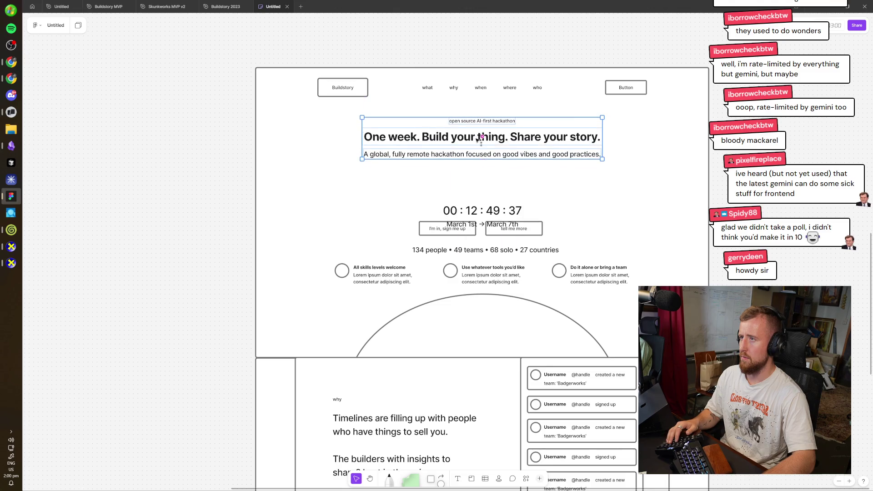
- Lift the countdown and dates clear above the sign-up buttons and stats row
click(477, 218)
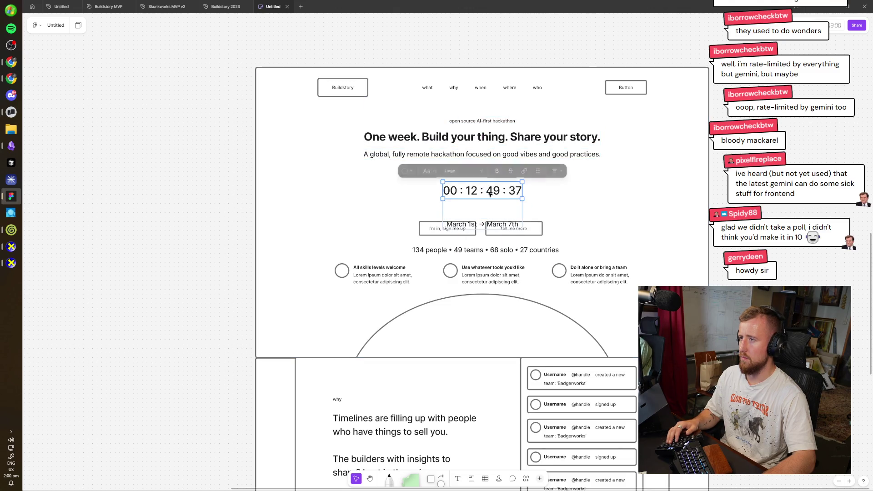
click(492, 211)
drag(492, 211, 492, 179)
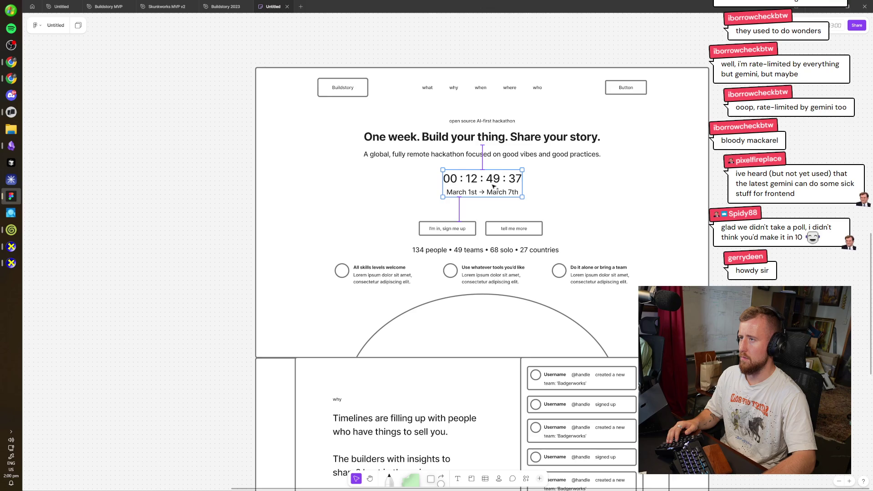
mouse_move(565, 216)
mouse_down()
mouse_move(426, 249)
mouse_move(464, 241)
mouse_up()
key(Escape)
- Check the Claude chat's section plan, then return to the wireframe board
scroll(540, 160, up, 2)
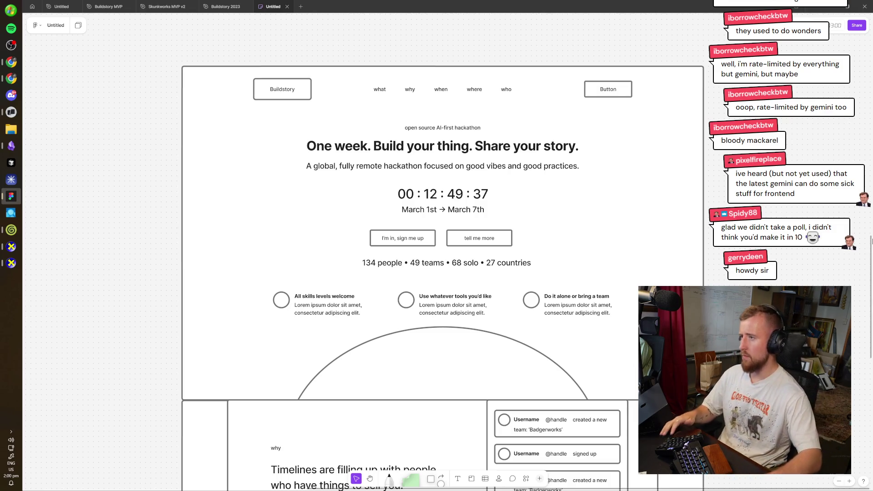
scroll(444, 252, down, 9)
scroll(443, 251, up, 2)
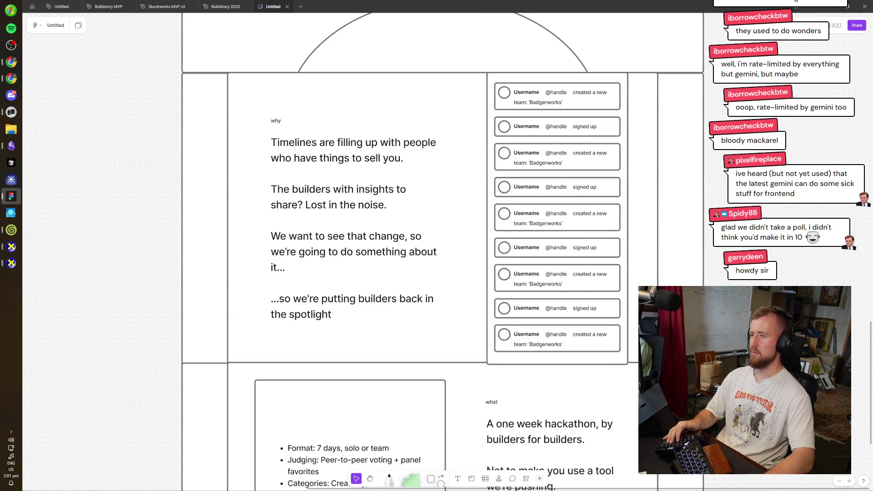
scroll(710, 264, down, 6)
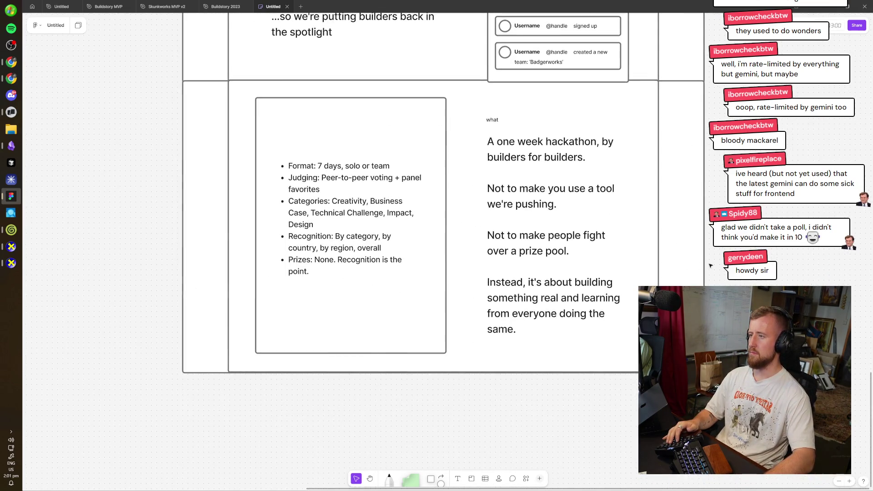
key(alt+Tab)
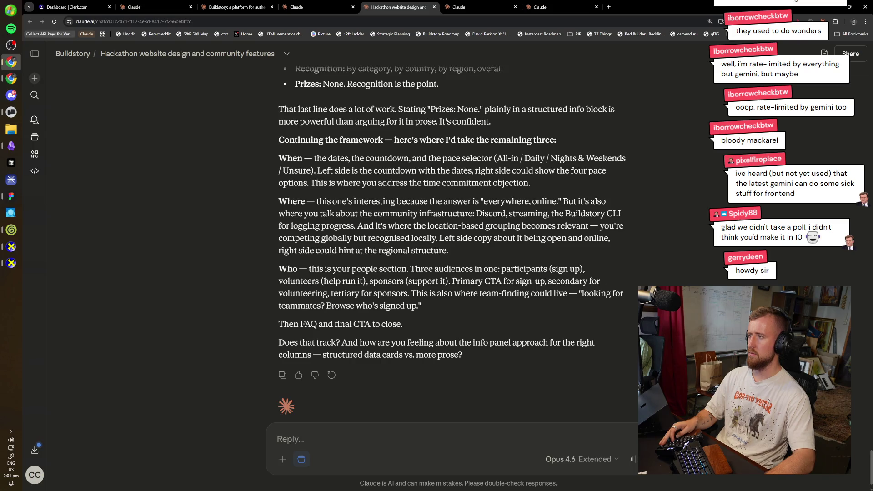
key(alt+Tab)
- Duplicate the 'what' section frame with Ctrl+D to get a blank section below it
scroll(622, 408, up, 3)
scroll(623, 408, down, 2)
click(605, 305)
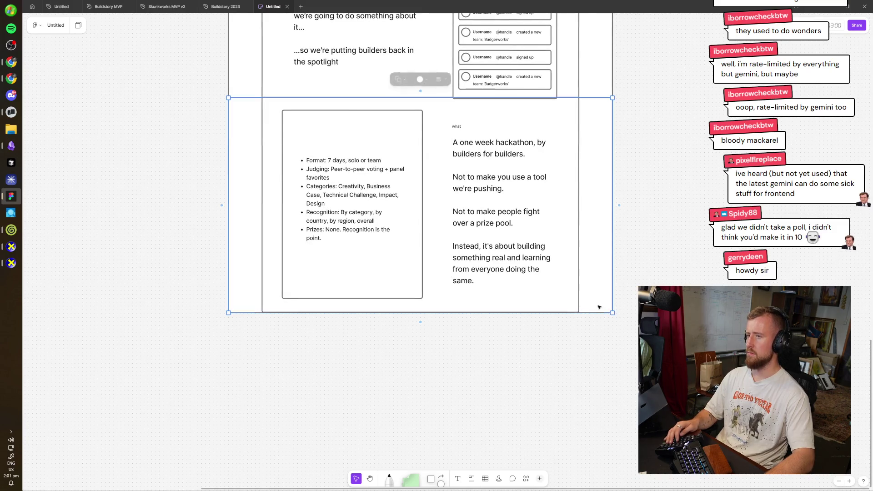
scroll(591, 291, down, 2)
key(ctrl+d)
scroll(554, 423, down, 2)
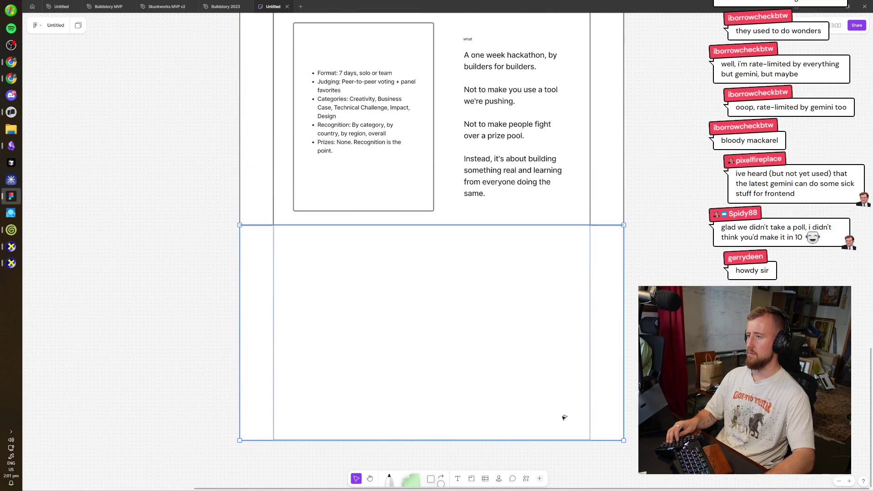
key(Delete)
scroll(454, 226, up, 3)
scroll(461, 238, down, 3)
- Copy the 'what' label into the new section and rename it 'when'
click(463, 135)
mouse_move(460, 134)
mouse_down()
mouse_move(394, 377)
mouse_move(421, 360)
mouse_up()
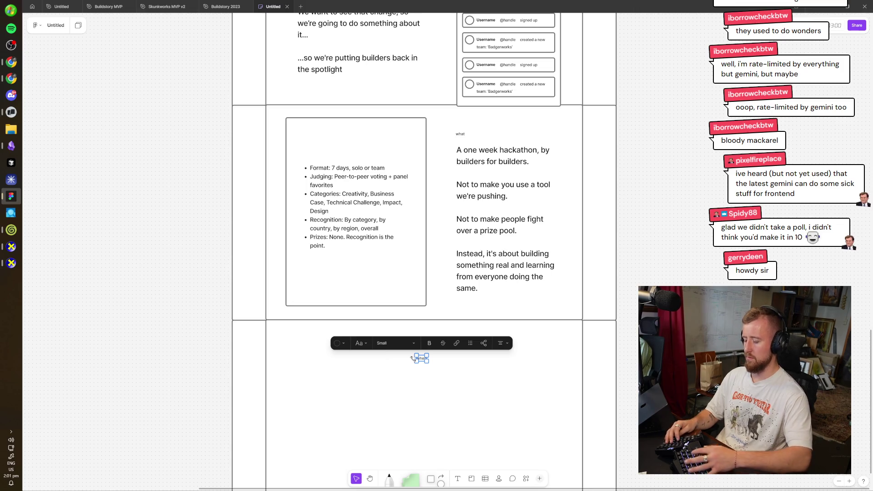
click(472, 425)
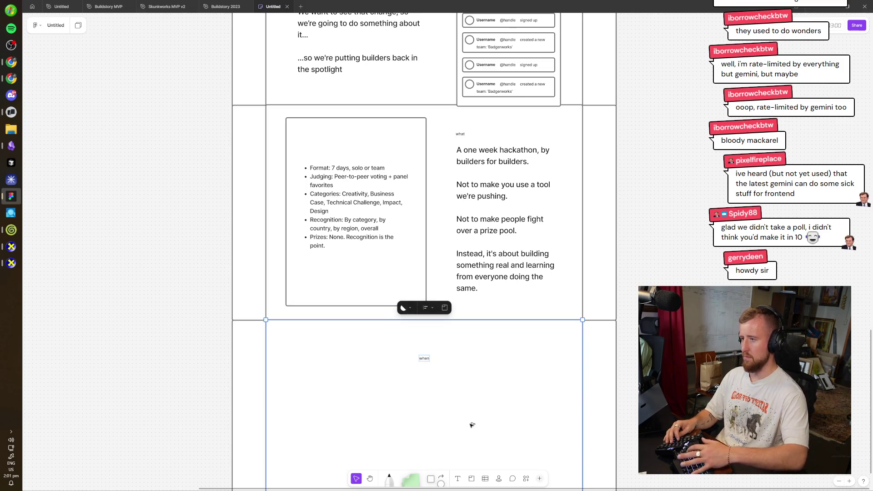
key(Escape)
- Paste a copy of the hero countdown timer and March dates under the 'when' label
scroll(600, 162, up, 3)
scroll(582, 182, up, 5)
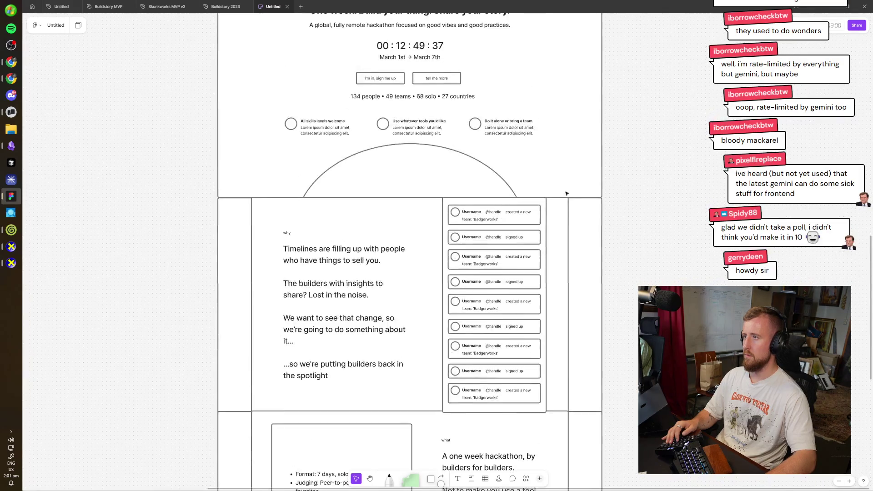
click(448, 72)
scroll(499, 60, down, 7)
scroll(431, 291, down, 1)
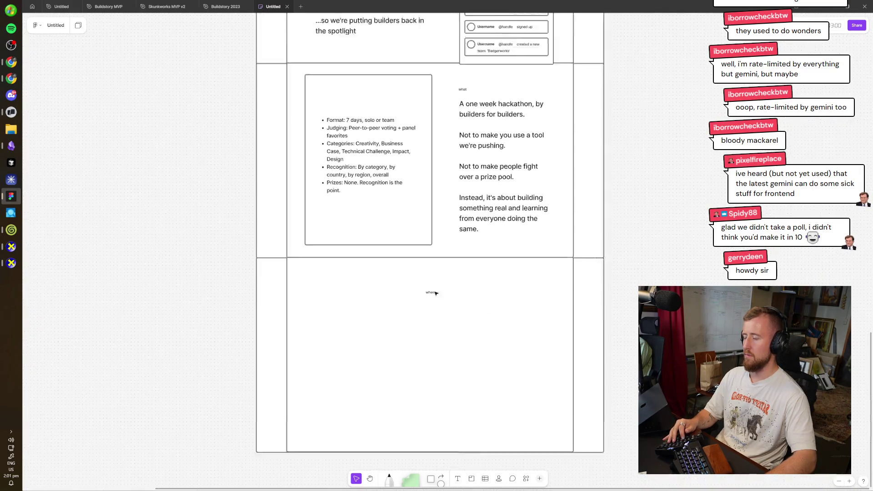
scroll(428, 291, up, 5)
key(ctrl+v)
mouse_move(419, 253)
mouse_down()
mouse_move(414, 364)
mouse_move(423, 341)
mouse_up()
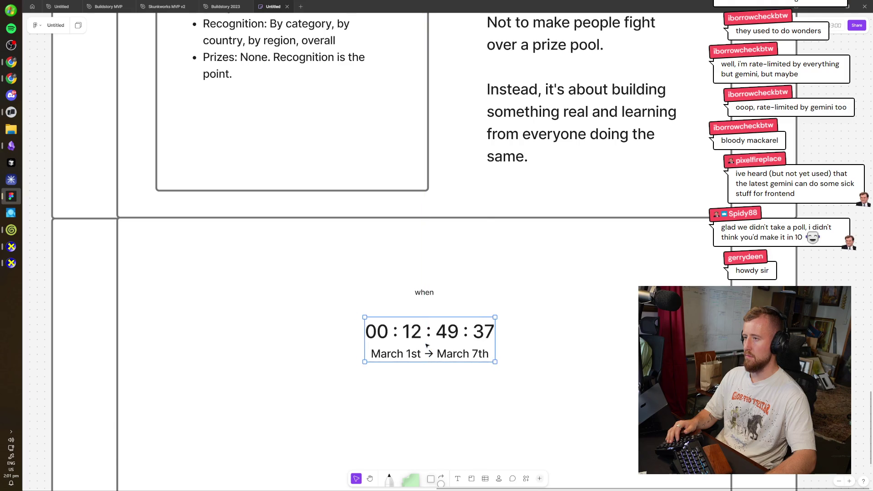
key(Escape)
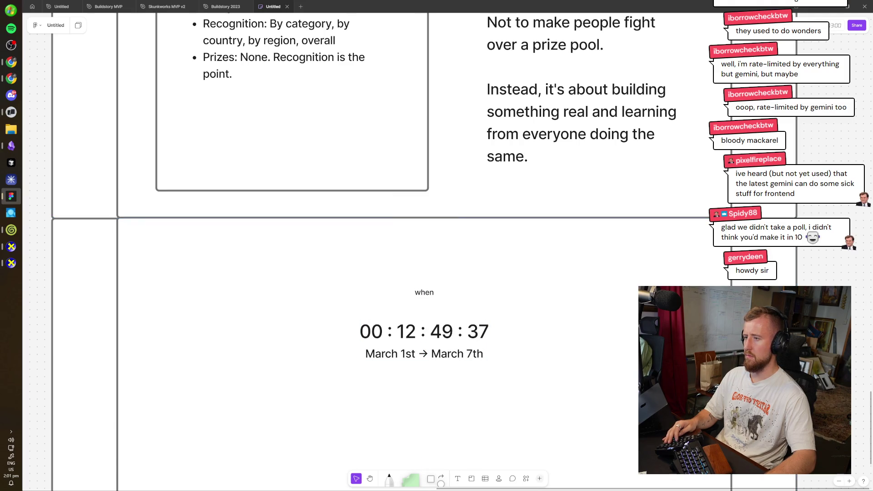
- Switch over to the Claude chat in the browser
scroll(750, 359, down, 2)
scroll(750, 359, down, 2)
key(alt+Tab)
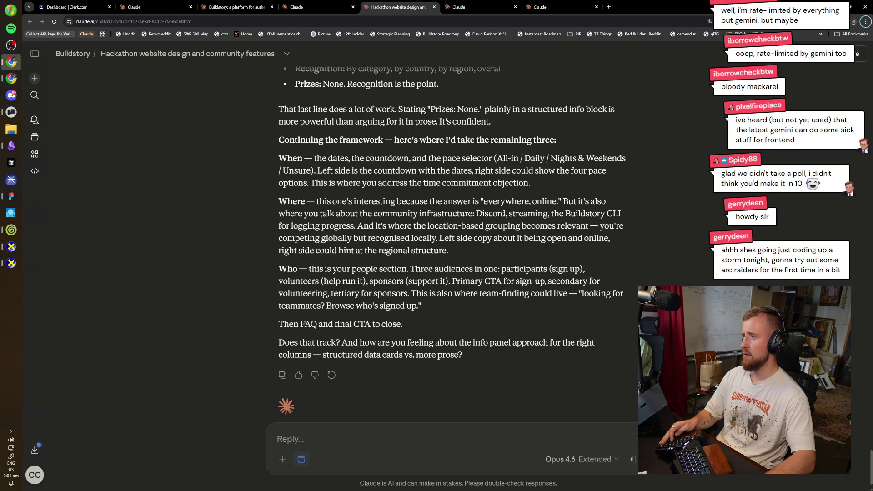
- Scroll back up through Claude's When, Where and Who plan, then open a fresh tab
scroll(452, 246, up, 2)
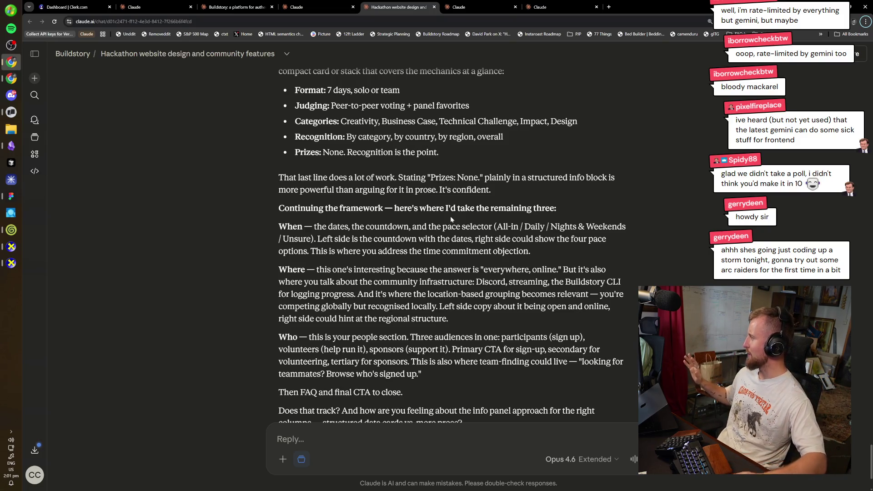
key(ctrl+t)
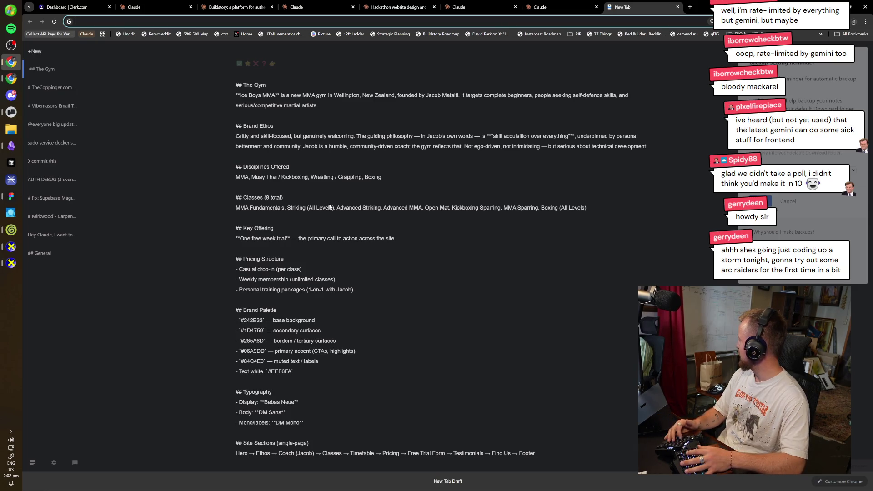
- Search for 'you've met me at a' and open the Know Your Meme article
text(you've m)
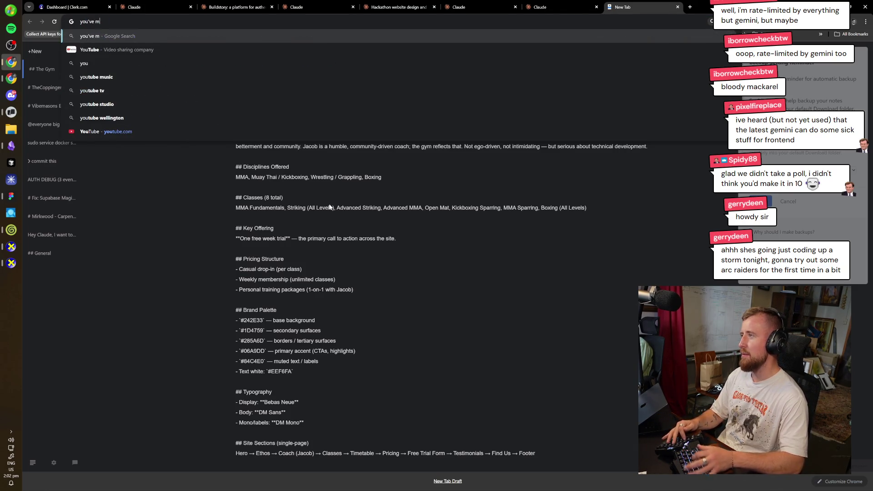
key(BackSpace)
key(BackSpace)
key(BackSpace)
text(et me at a)
key(Return)
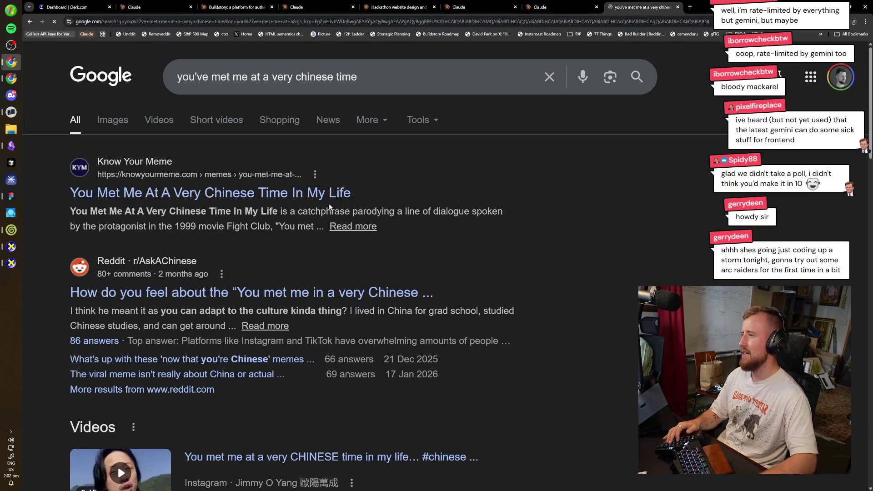
click(339, 189)
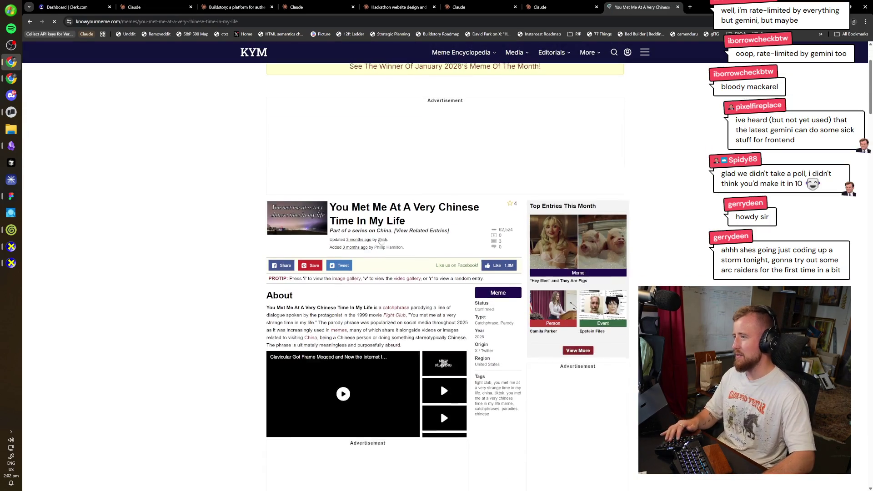
- Zoom the article to 125% and read down to the October 14th TikTok paragraph
key(ctrl+plus)
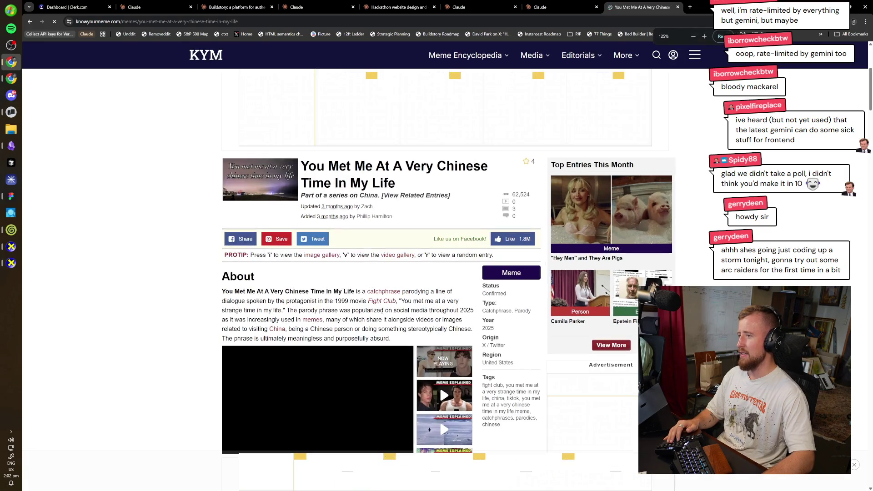
key(ctrl+plus)
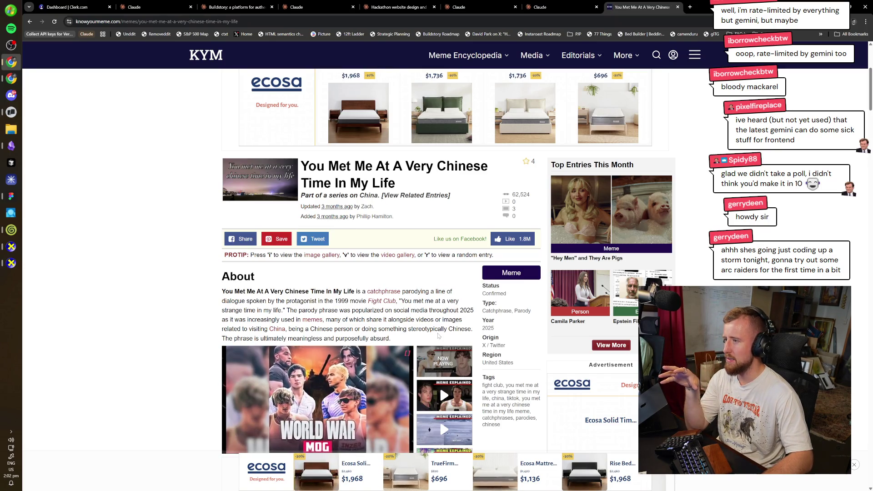
scroll(173, 320, down, 5)
scroll(173, 321, down, 5)
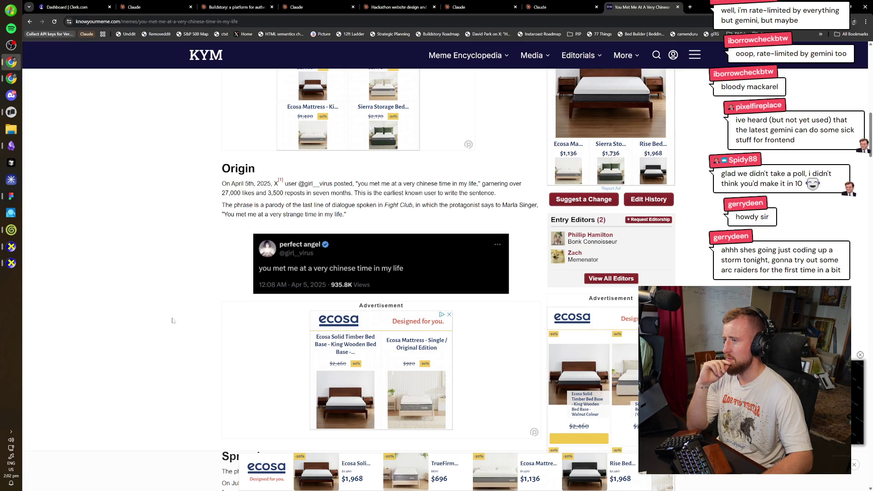
scroll(172, 321, down, 4)
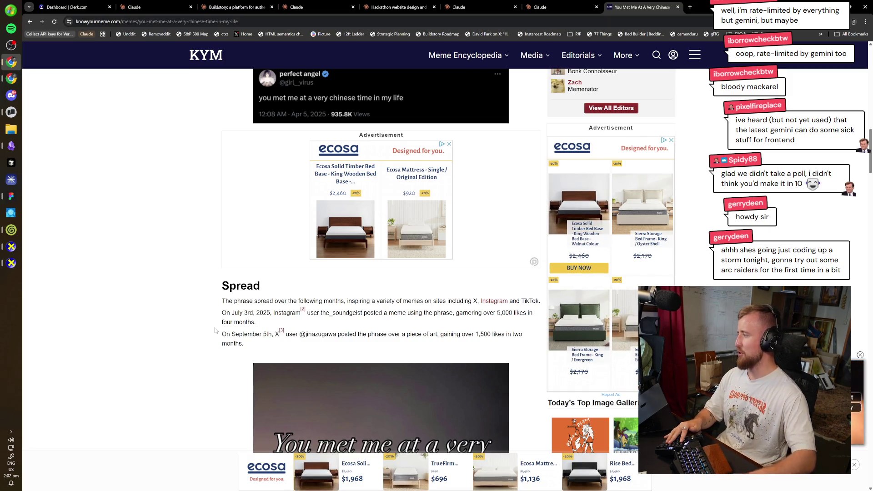
scroll(218, 336, down, 3)
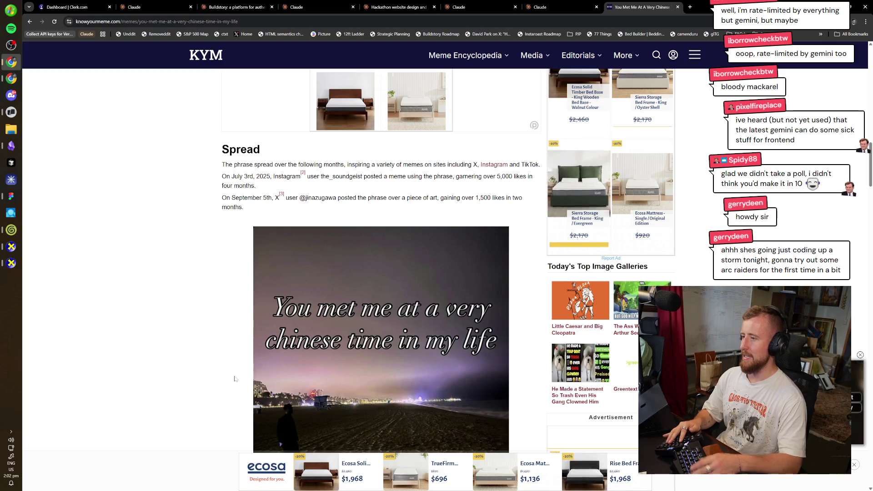
scroll(182, 383, down, 3)
scroll(160, 389, down, 3)
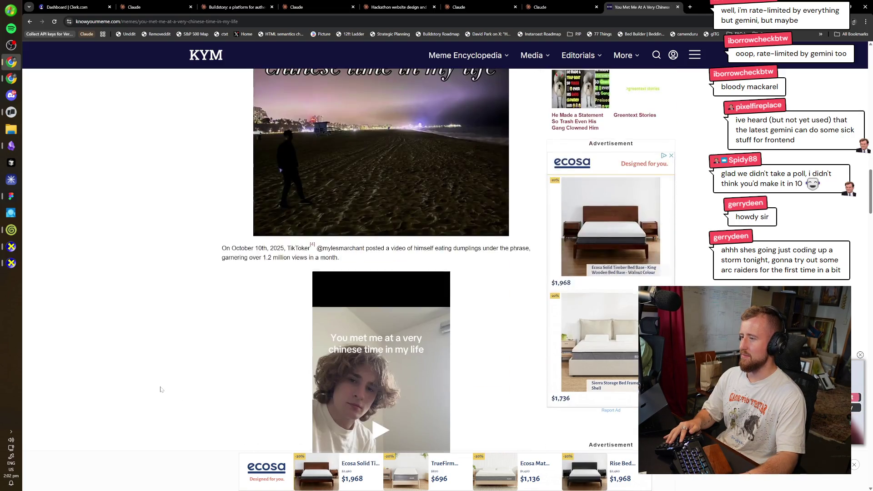
scroll(160, 388, down, 2)
scroll(162, 387, down, 2)
scroll(161, 391, down, 5)
scroll(159, 386, down, 3)
scroll(159, 386, down, 3)
click(602, 247)
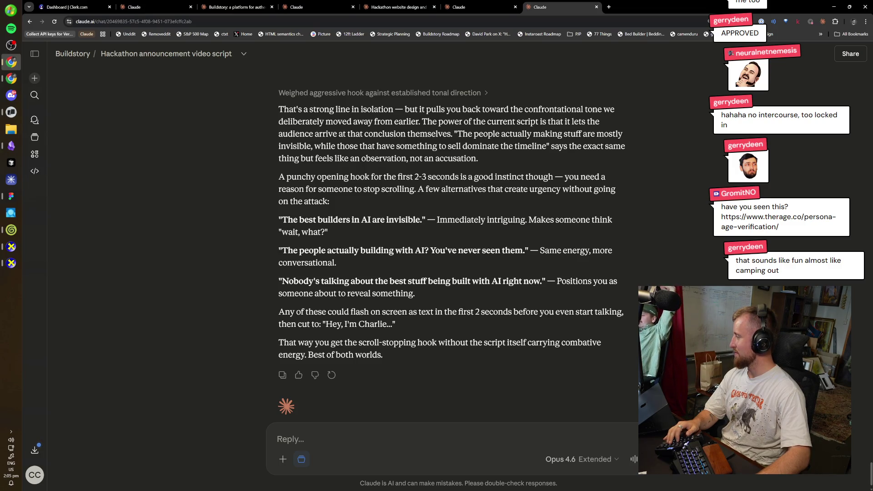
- Open the shared The Rage Persona age-verification article in a new tab and read through it
drag(467, 264, 662, 15)
scroll(445, 273, down, 2)
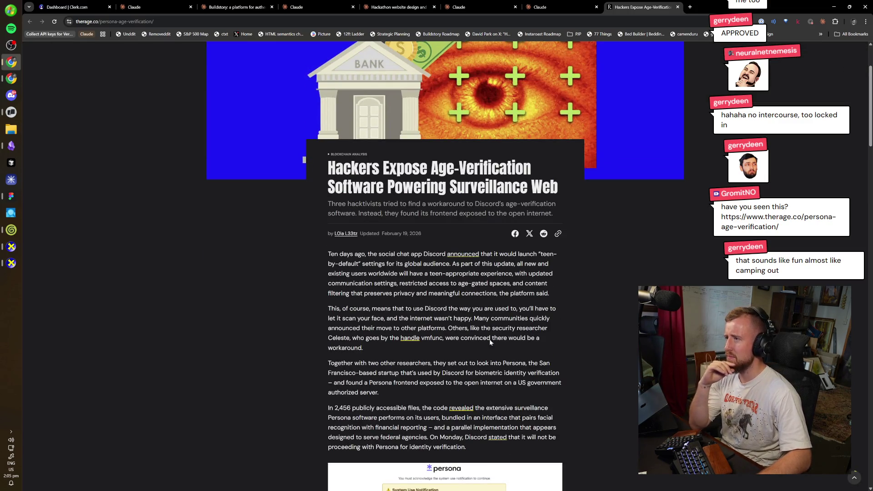
scroll(561, 312, down, 6)
scroll(583, 327, down, 1)
scroll(569, 322, up, 1)
scroll(536, 286, down, 10)
scroll(536, 289, down, 5)
scroll(564, 301, down, 5)
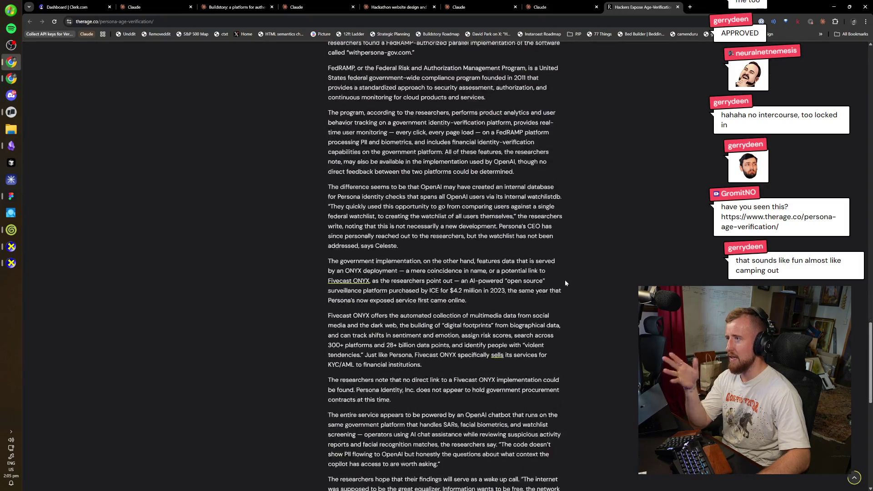
scroll(565, 279, down, 10)
scroll(580, 266, down, 1)
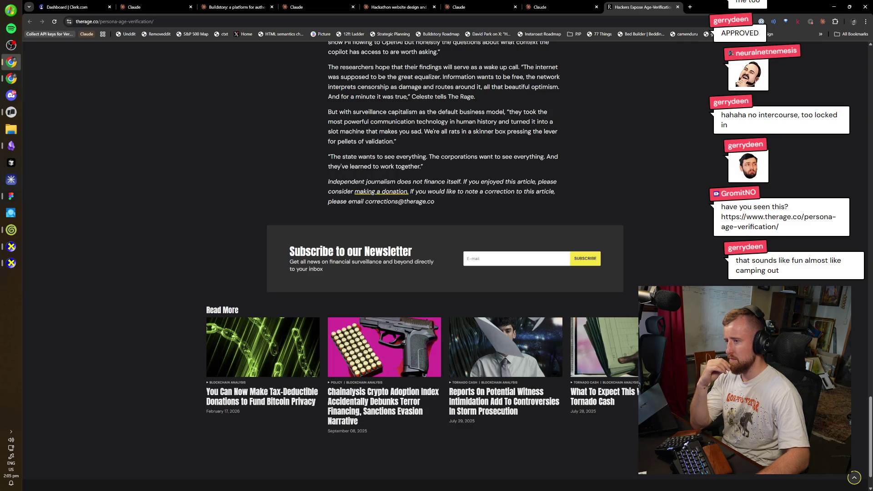
scroll(437, 273, up, 1)
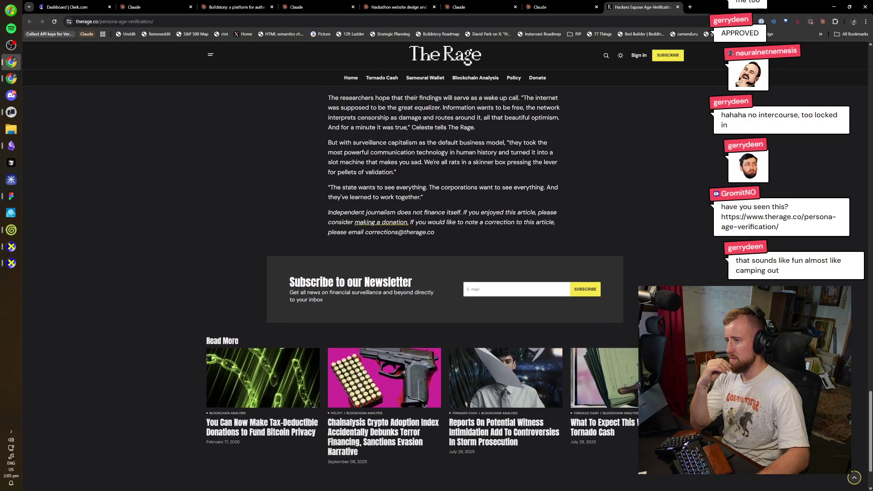
scroll(437, 273, up, 8)
scroll(703, 234, up, 10)
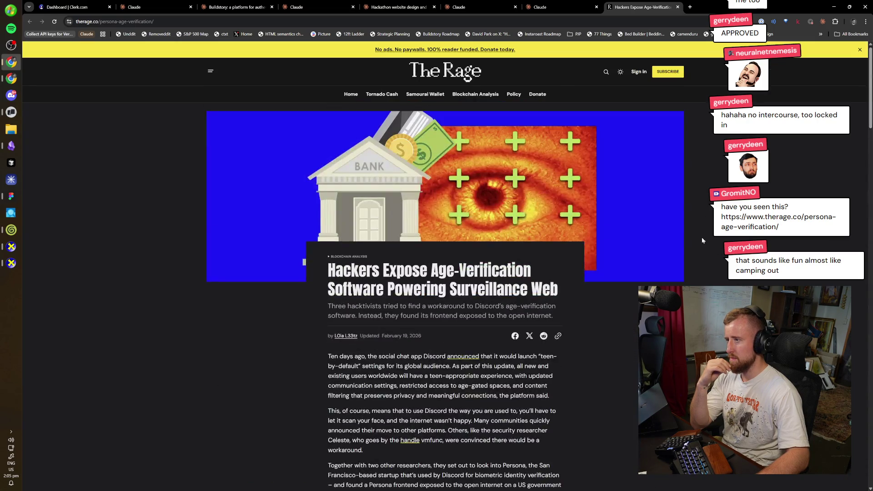
scroll(511, 353, down, 1)
scroll(510, 353, down, 3)
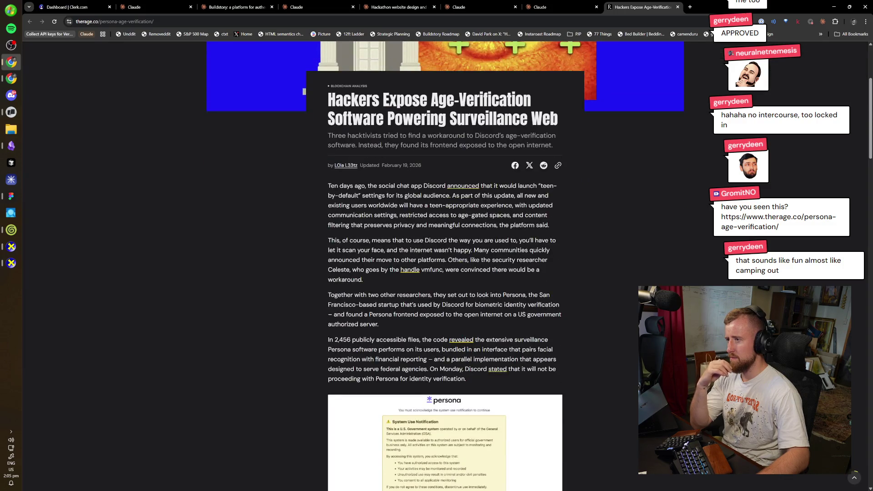
scroll(526, 283, down, 1)
scroll(536, 277, down, 1)
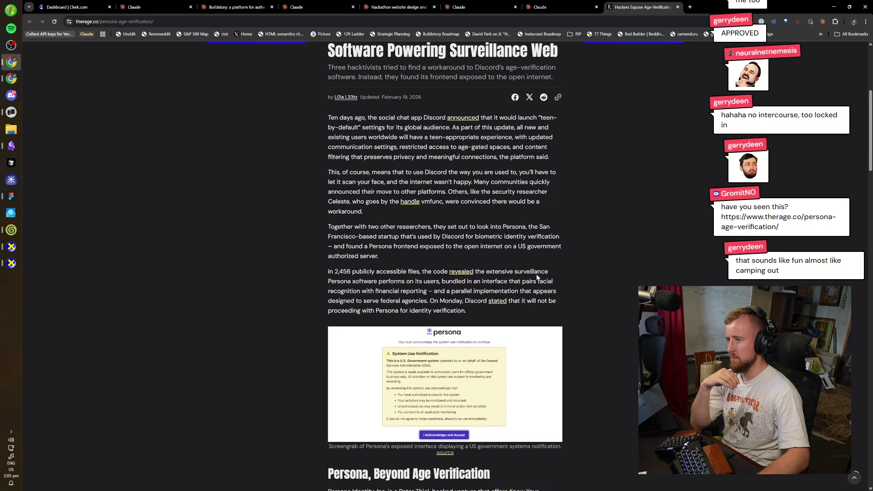
- Finish the article, close its tab, and open the vmfunc.re/blog/persona post
drag(485, 315, 494, 301)
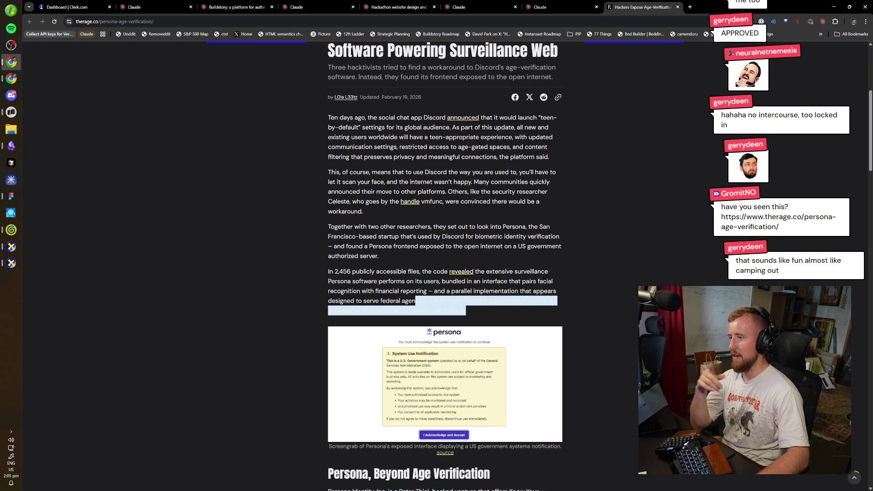
click(493, 301)
scroll(560, 321, down, 4)
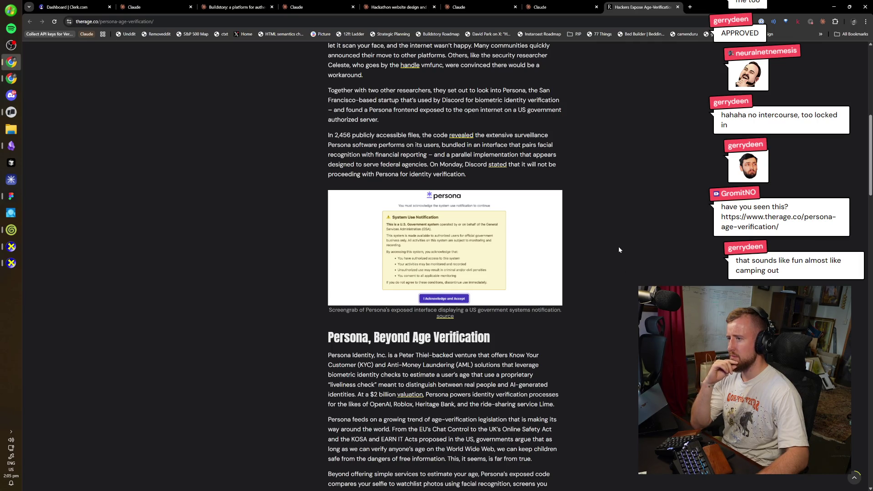
scroll(618, 250, down, 2)
scroll(619, 250, down, 3)
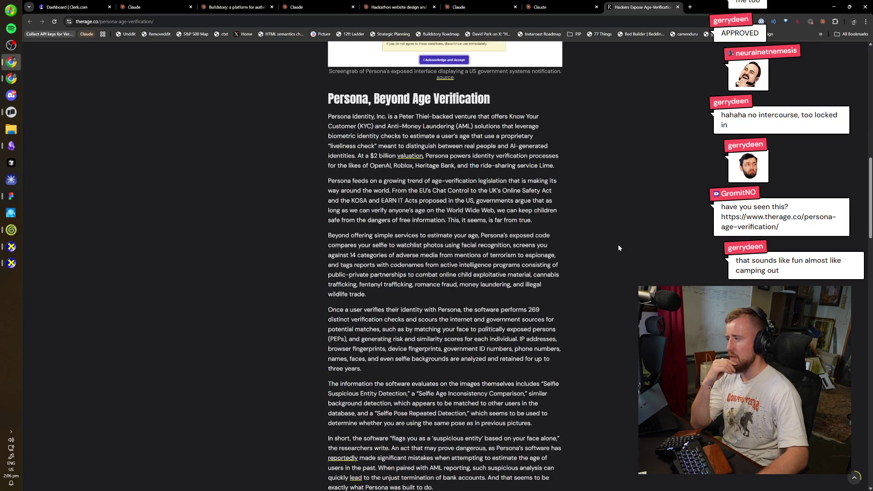
scroll(612, 249, down, 2)
scroll(609, 251, down, 2)
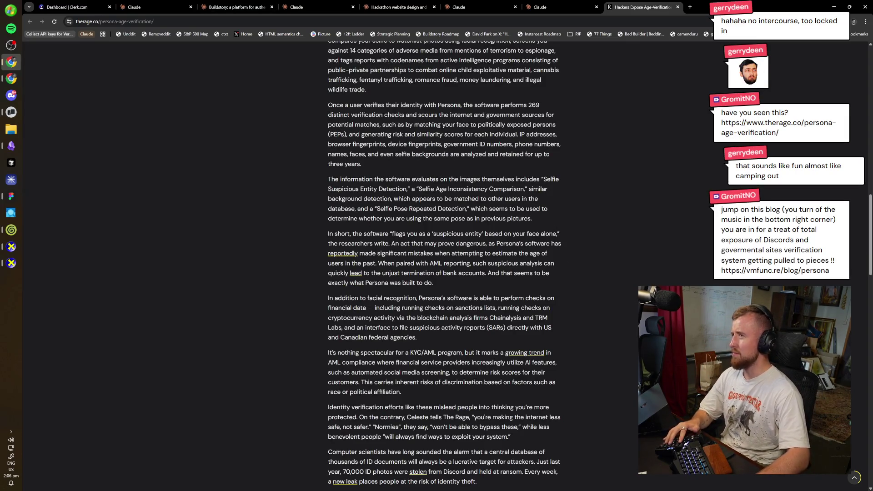
key(ctrl+w)
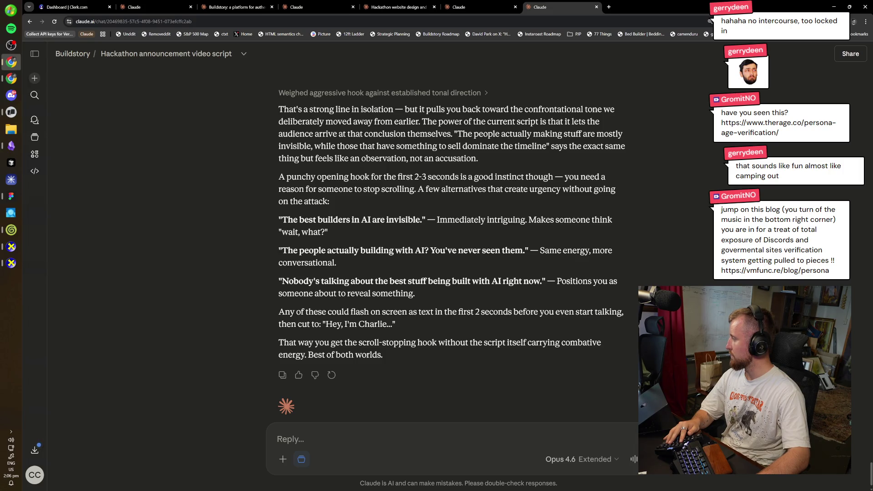
key(ctrl+shift+t)
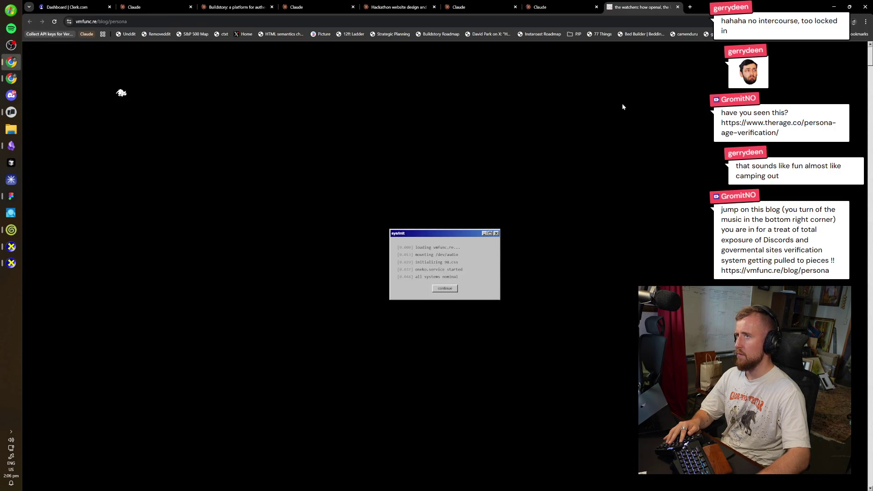
- Pass the sys/init screen, scroll to 0x00 - prologue, and open the Shodan image in a new tab
click(445, 289)
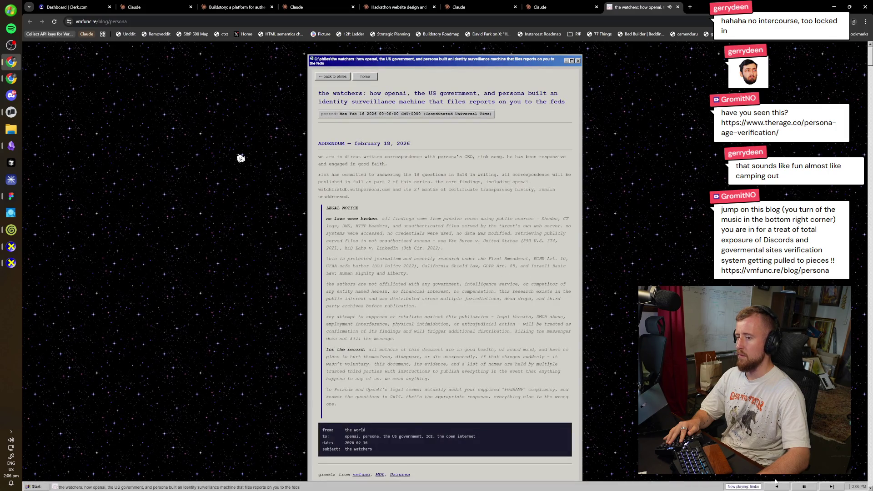
scroll(764, 486, down, 2)
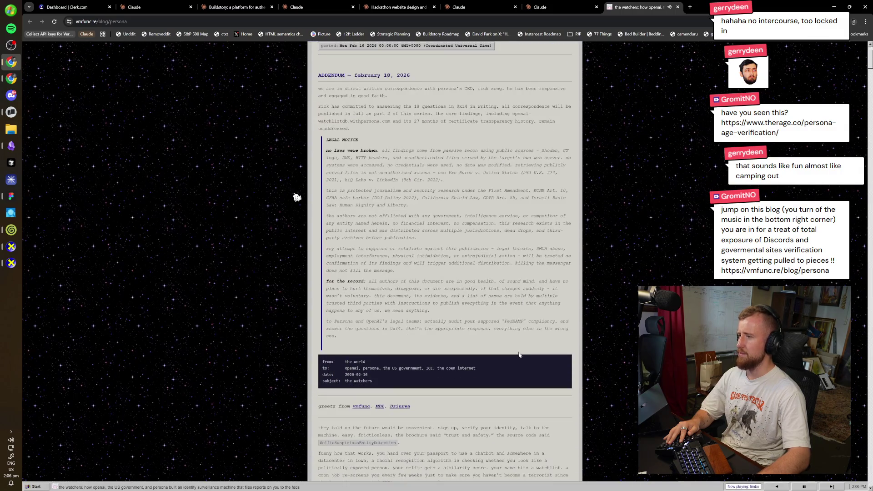
scroll(764, 486, down, 3)
scroll(498, 312, down, 4)
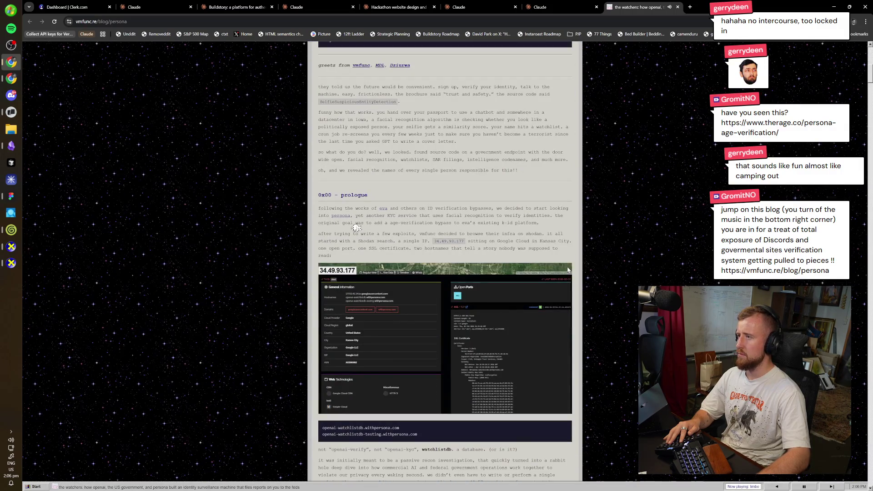
scroll(535, 265, down, 1)
right_click(398, 296)
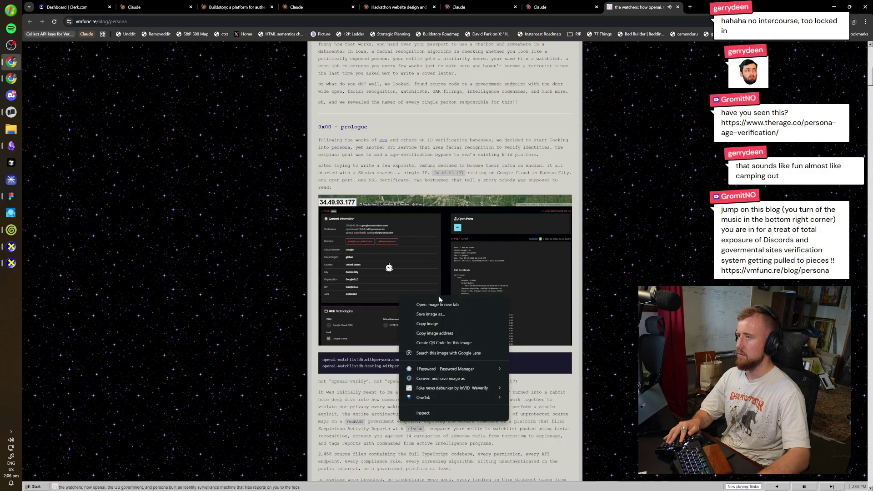
click(441, 305)
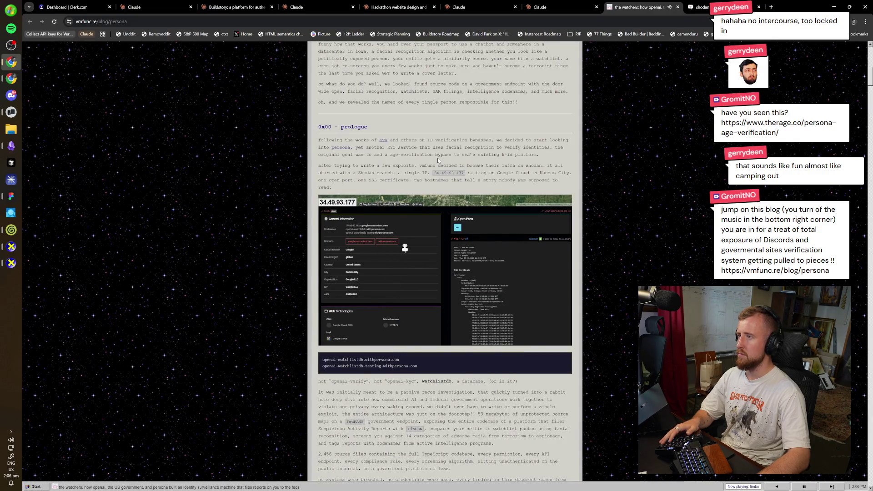
key(alt+Left)
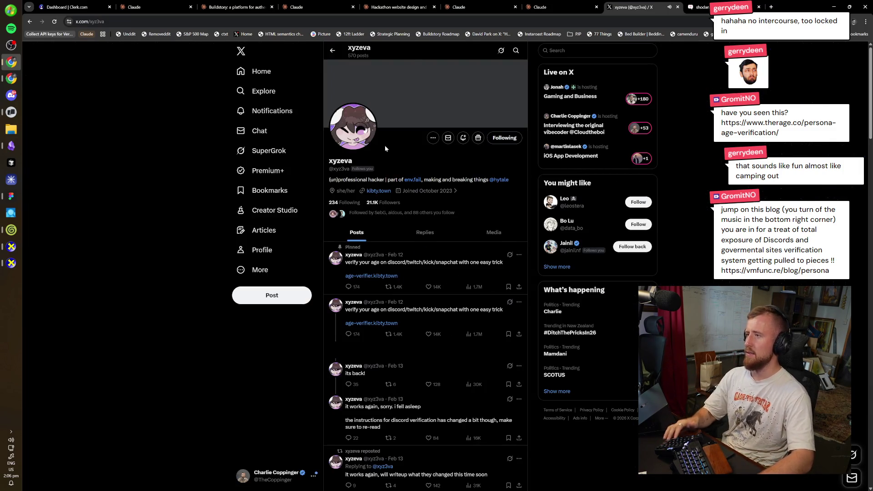
key(ctrl+plus)
key(ctrl+plus)
key(ctrl+plus)
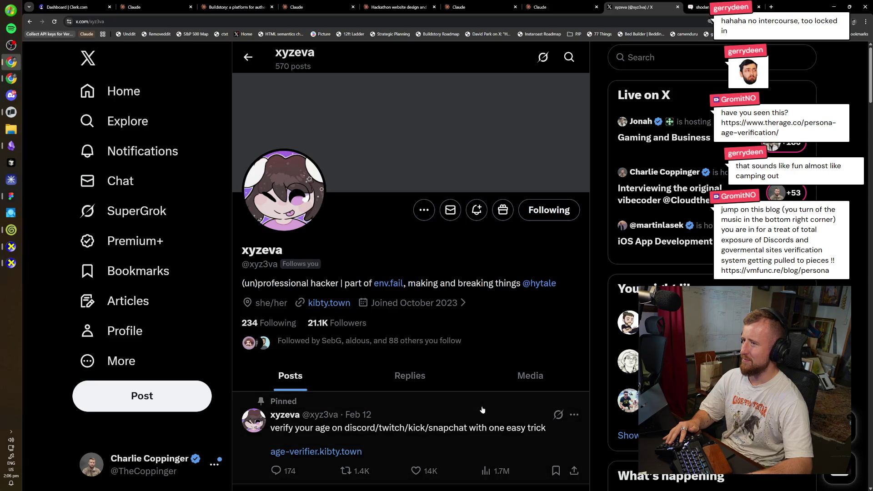
scroll(482, 410, down, 1)
scroll(476, 414, down, 2)
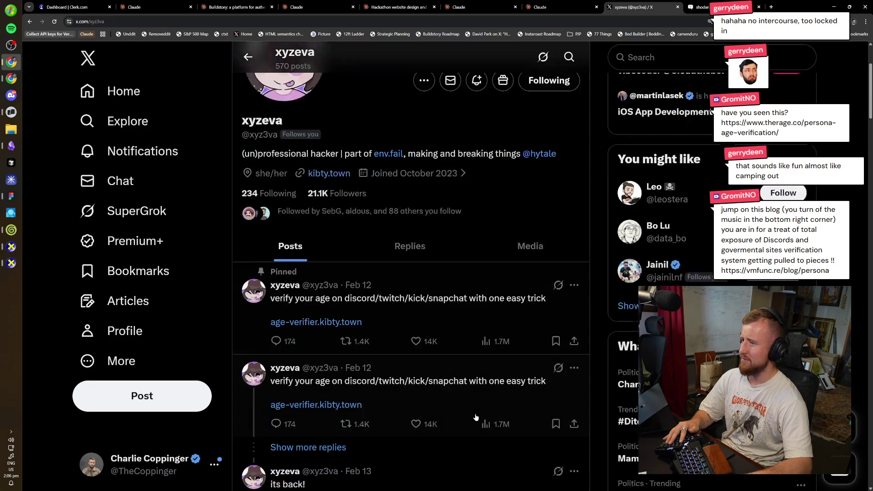
scroll(473, 414, down, 1)
scroll(471, 401, up, 4)
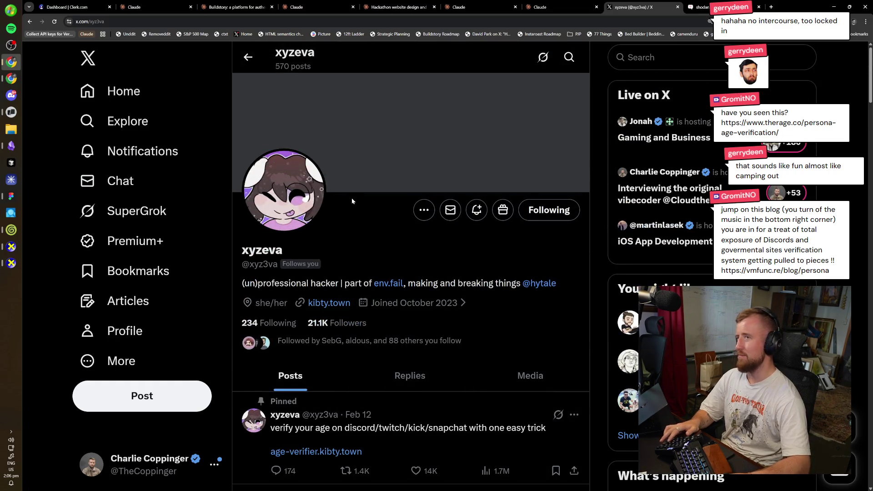
key(ctrl+Tab)
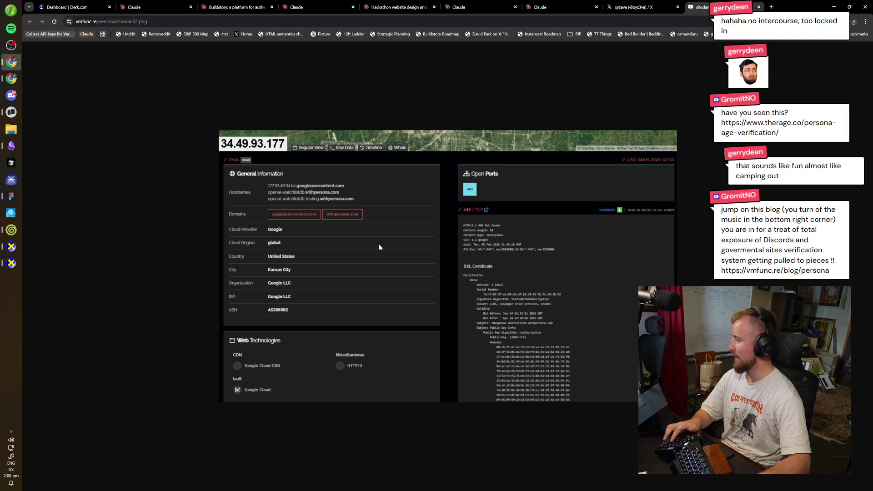
key(ctrl+shift+Tab)
key(ctrl+shift+Tab)
key(ctrl+Tab)
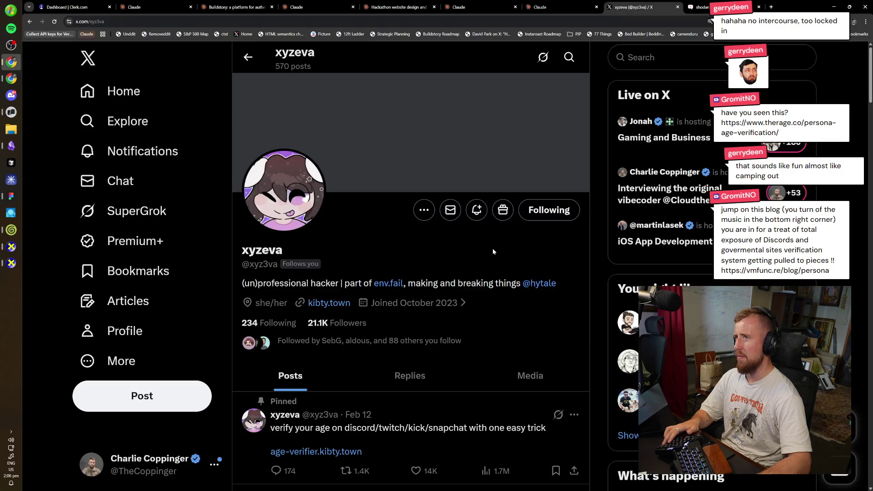
key(ctrl+Tab)
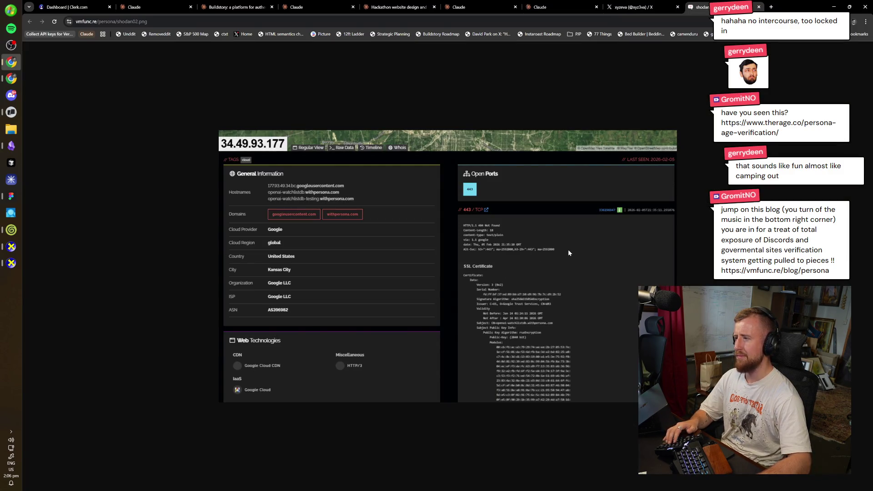
key(ctrl+shift+Tab)
key(ctrl+shift+Tab)
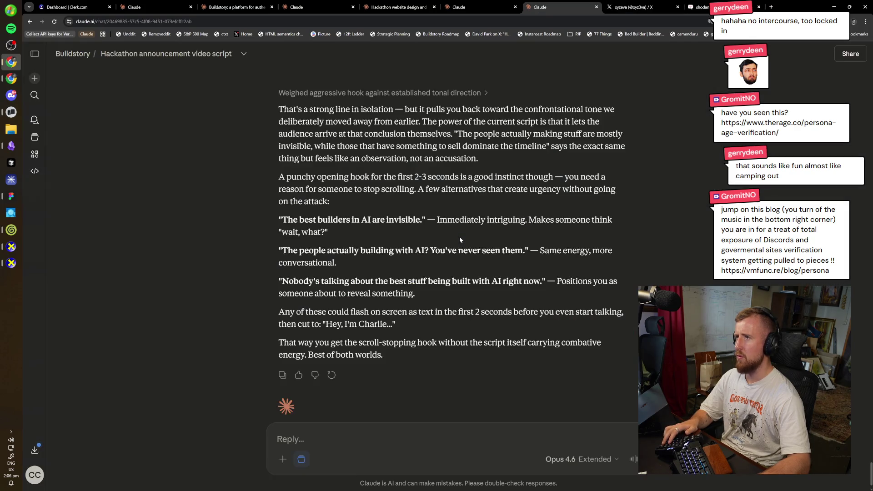
key(ctrl+Tab)
key(ctrl+Tab)
key(ctrl+shift+Tab)
key(alt+Left)
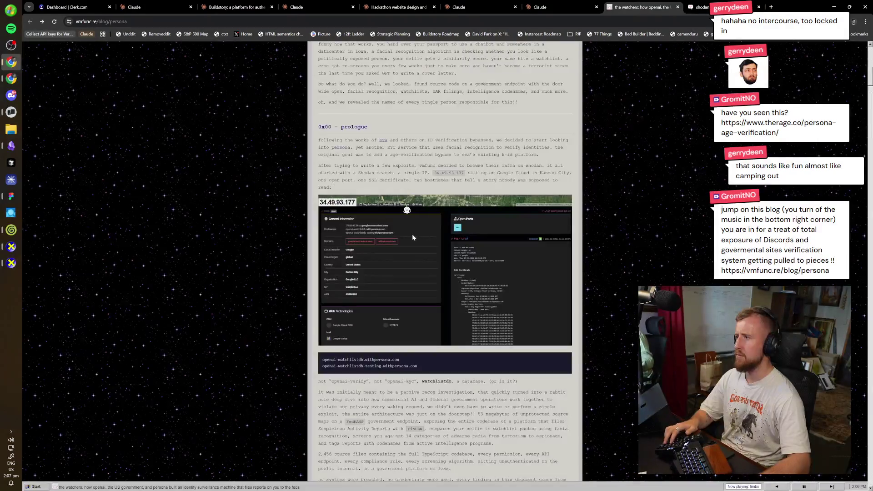
- Scroll through the Persona post from the prologue down to the FINTRAC discussion
scroll(412, 234, down, 2)
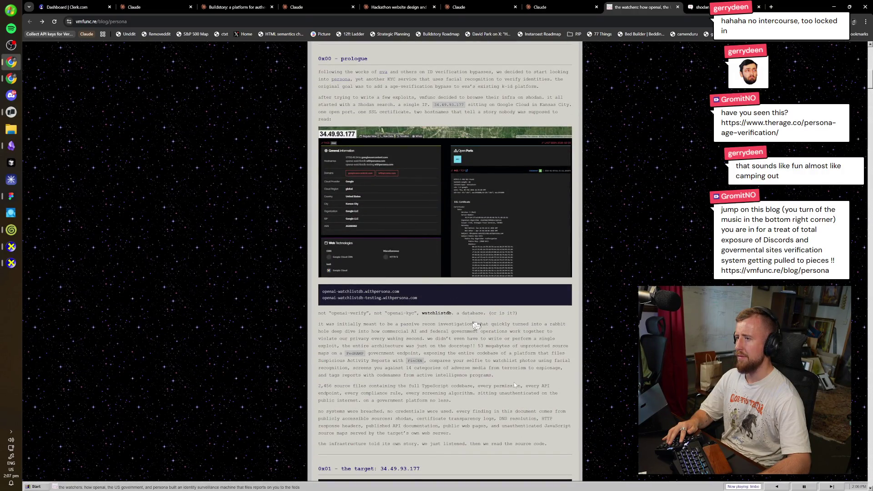
scroll(514, 385, down, 5)
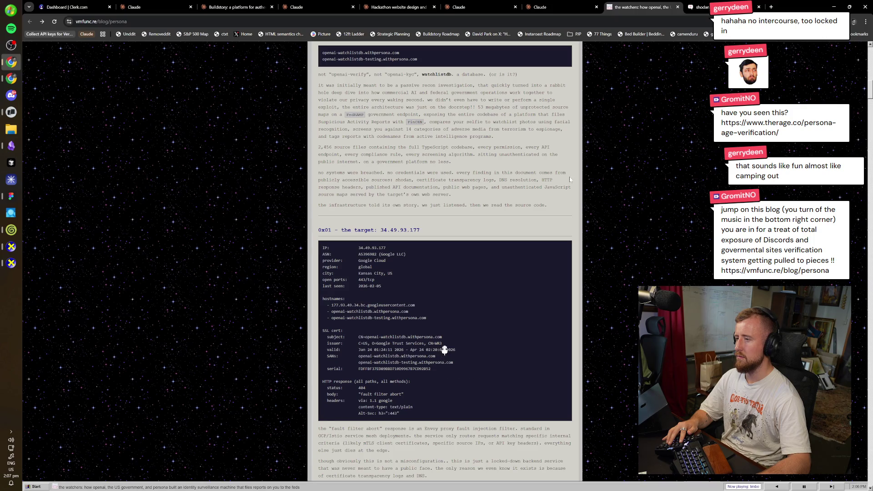
scroll(537, 327, down, 4)
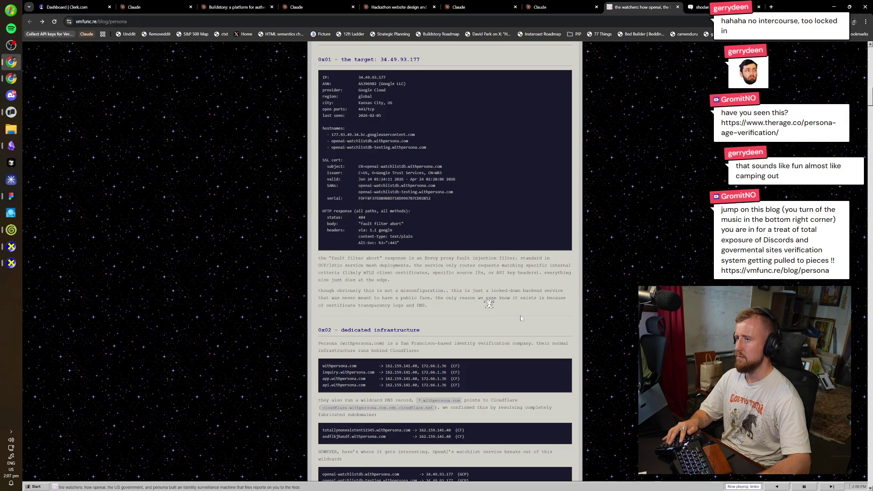
scroll(521, 318, down, 3)
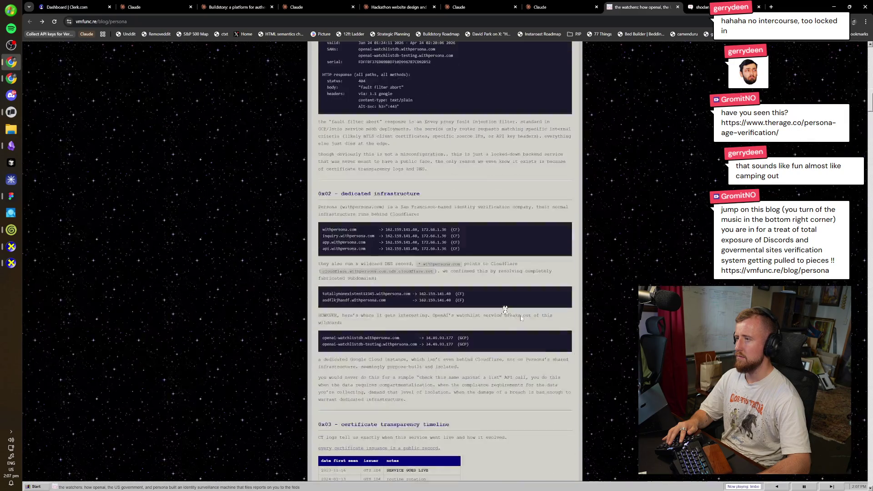
scroll(520, 318, down, 5)
scroll(521, 319, down, 8)
scroll(518, 321, down, 6)
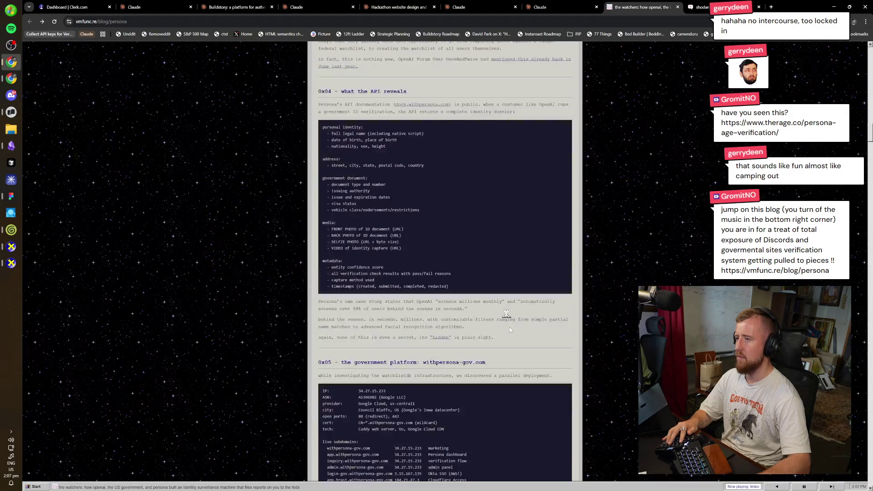
scroll(510, 330, down, 3)
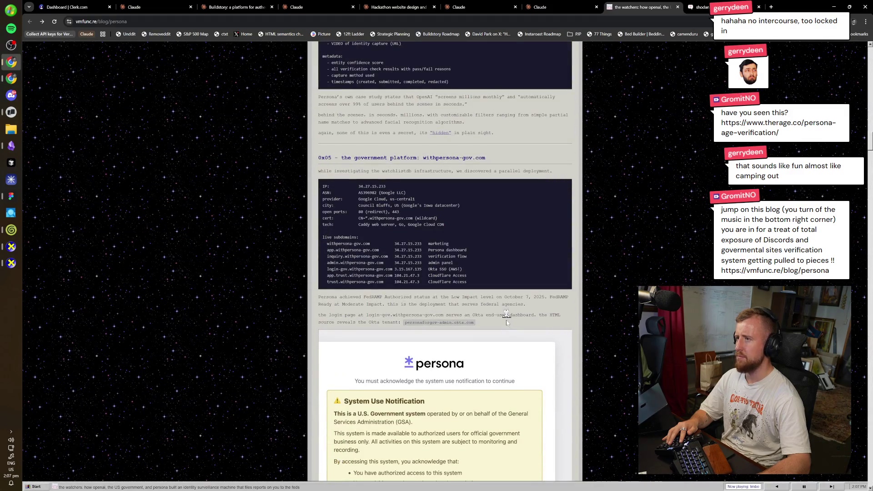
scroll(510, 330, down, 5)
scroll(507, 313, down, 3)
scroll(504, 316, down, 5)
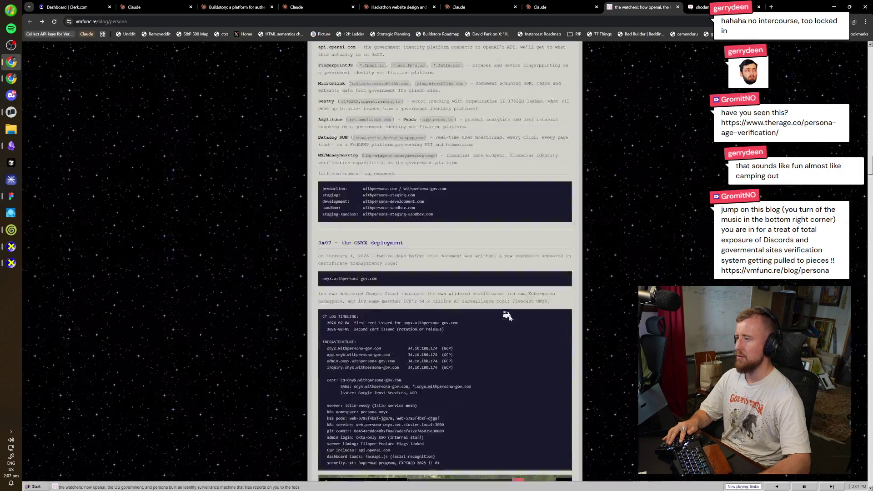
scroll(503, 319, down, 5)
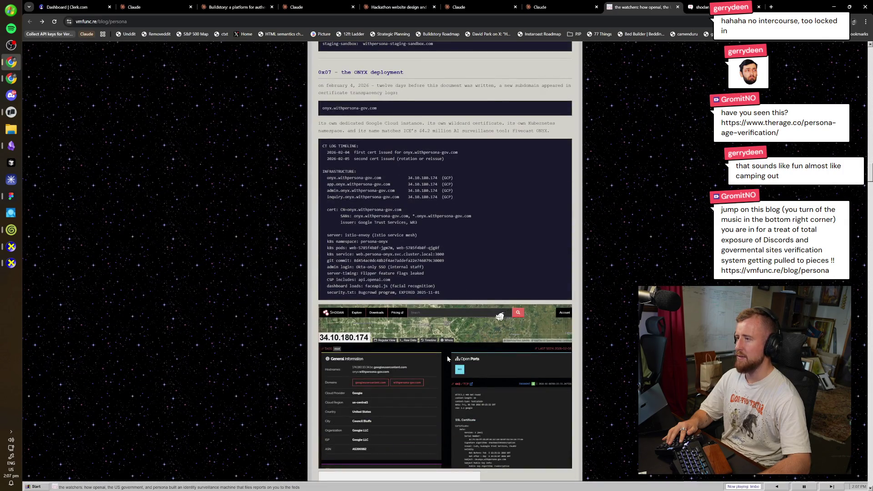
scroll(447, 358, down, 1)
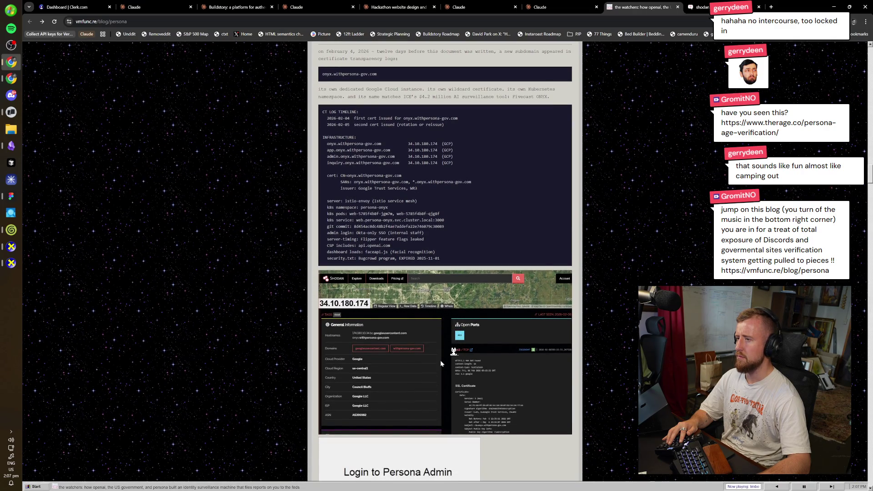
scroll(437, 373, down, 2)
scroll(438, 376, down, 5)
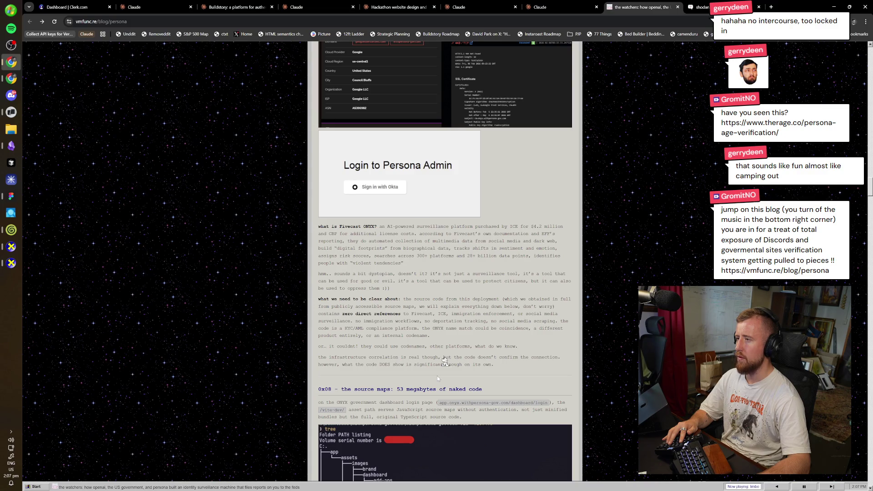
scroll(544, 344, down, 1)
scroll(544, 342, down, 5)
scroll(544, 343, down, 2)
scroll(544, 343, down, 2)
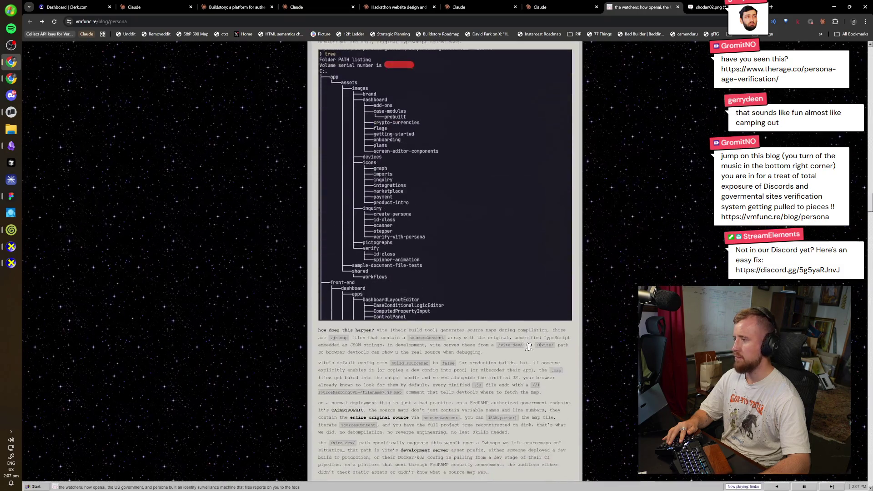
scroll(544, 343, down, 4)
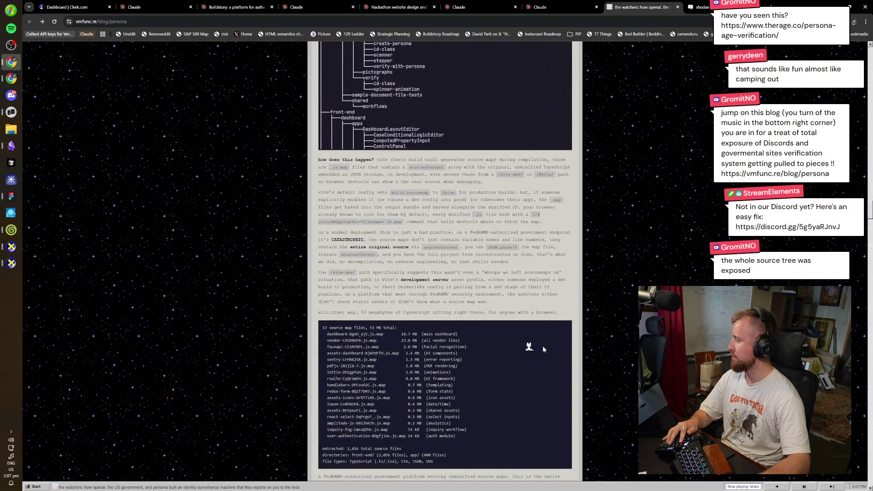
scroll(543, 349, down, 6)
scroll(546, 355, down, 6)
scroll(546, 360, down, 5)
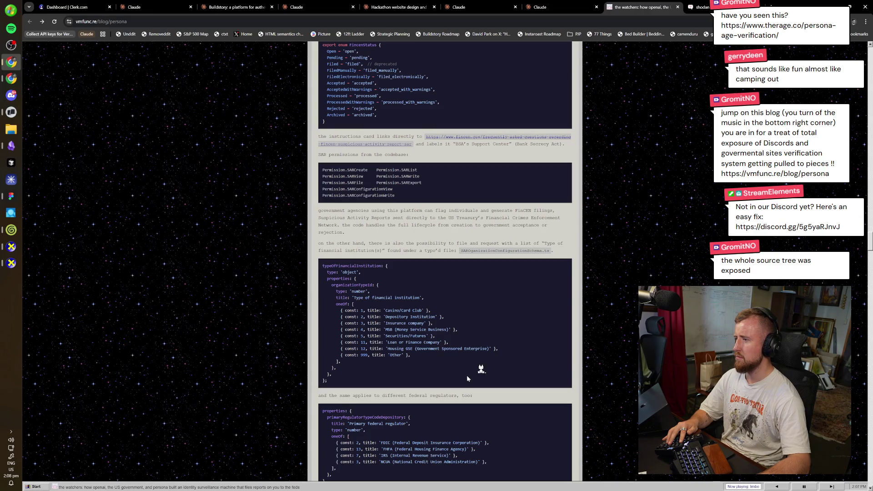
scroll(466, 375, down, 5)
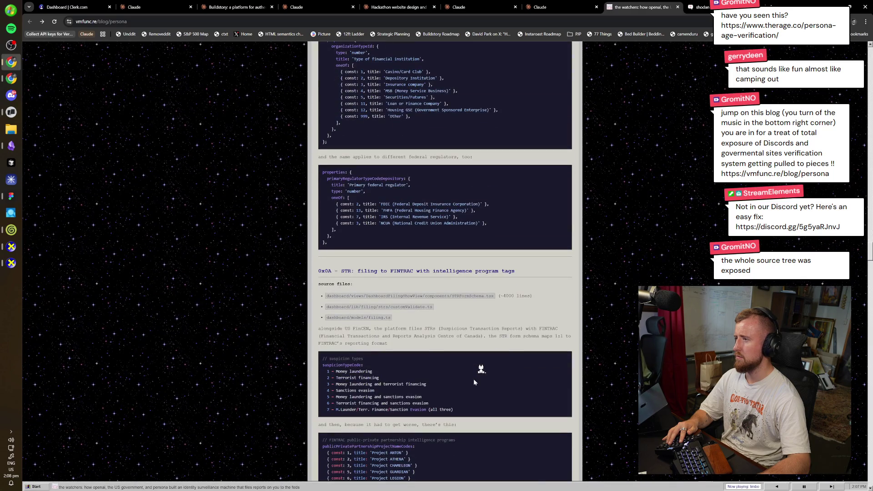
scroll(474, 379, down, 2)
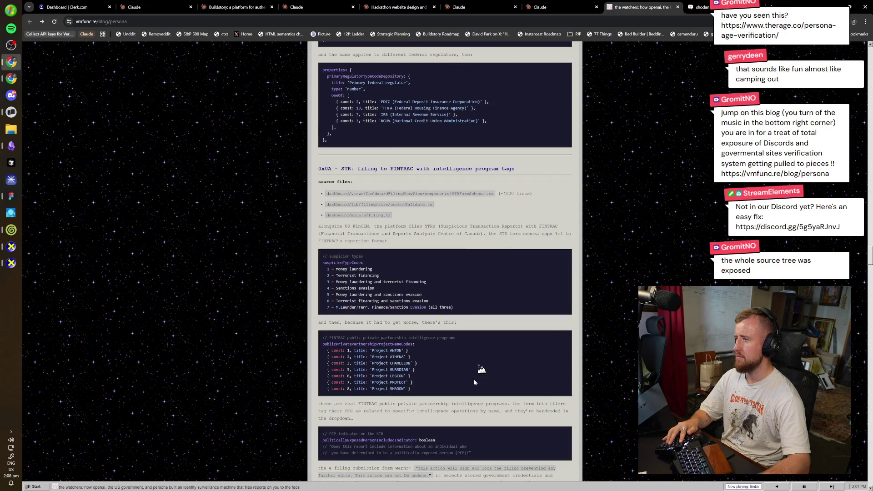
scroll(474, 379, down, 2)
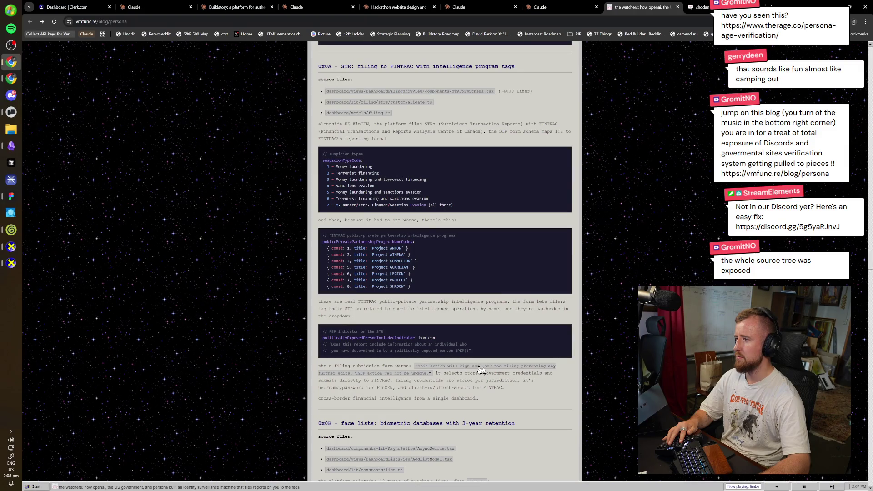
scroll(482, 371, down, 1)
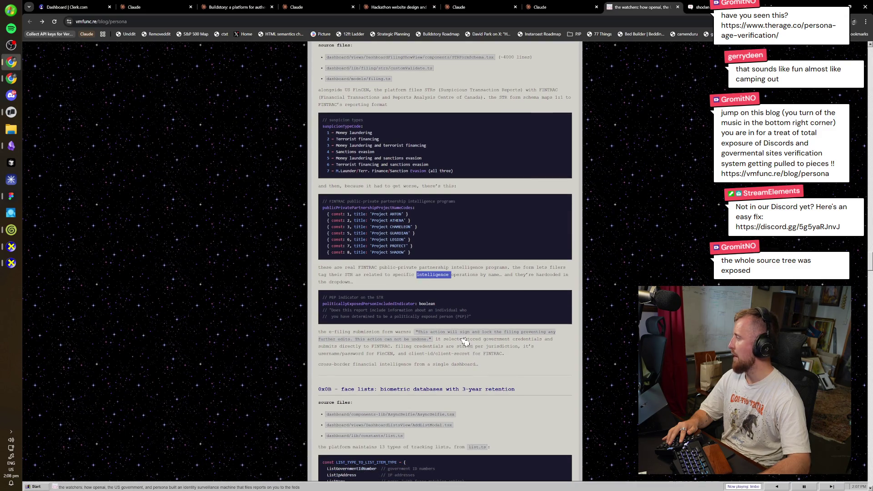
- Highlight the FINTRAC paragraph, zoom the text in, and read on to section 0x0C on OpenAI integration
triple_click(427, 279)
key(ctrl+plus)
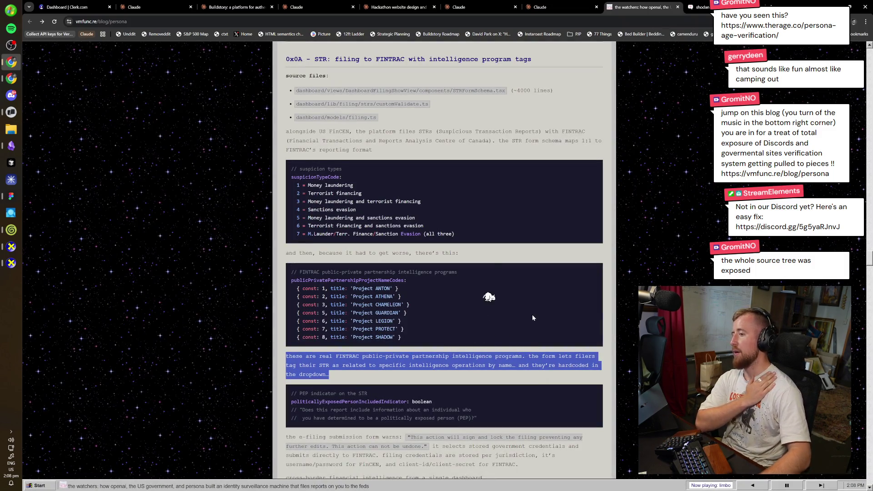
scroll(598, 399, down, 2)
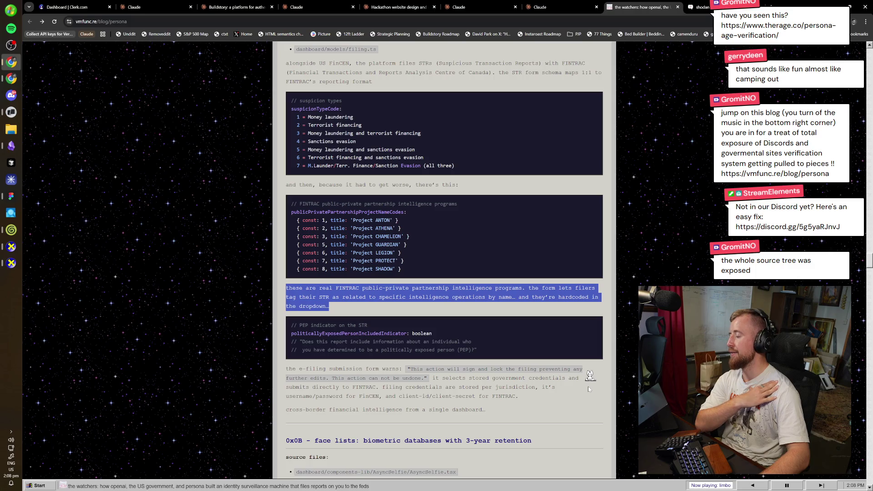
scroll(589, 389, down, 2)
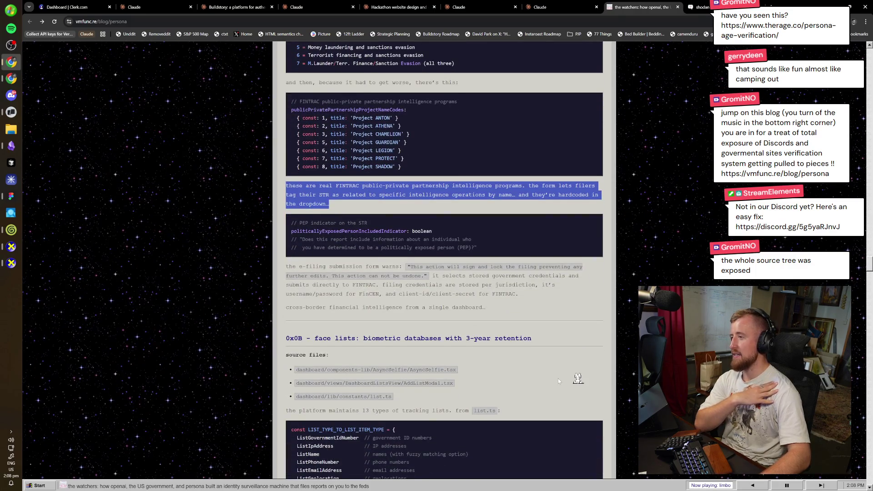
scroll(558, 378, down, 2)
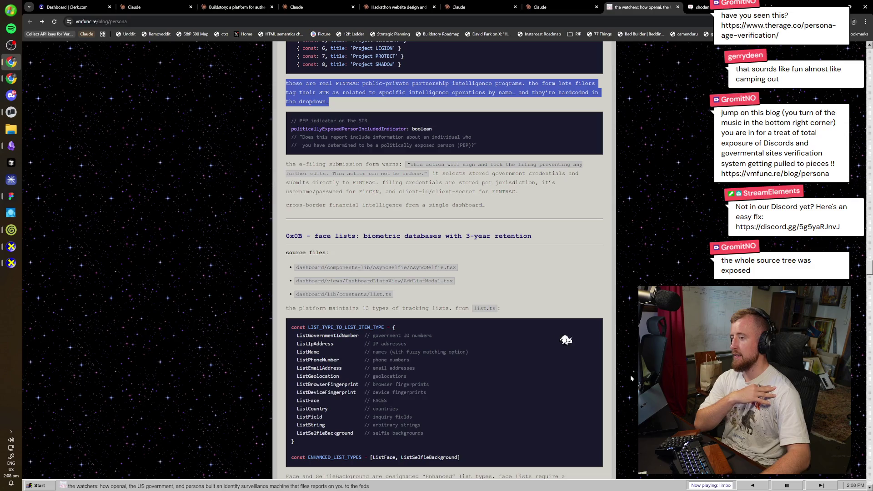
scroll(607, 342, down, 2)
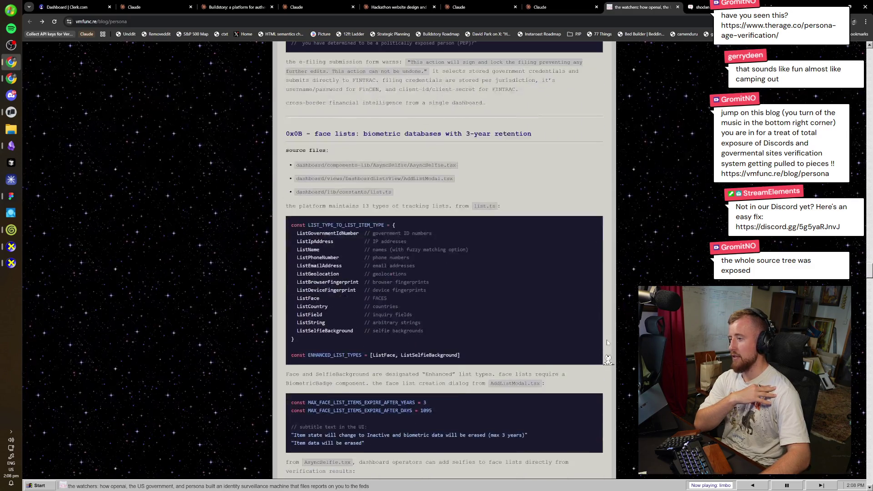
scroll(525, 331, down, 2)
scroll(527, 332, down, 2)
scroll(532, 334, down, 2)
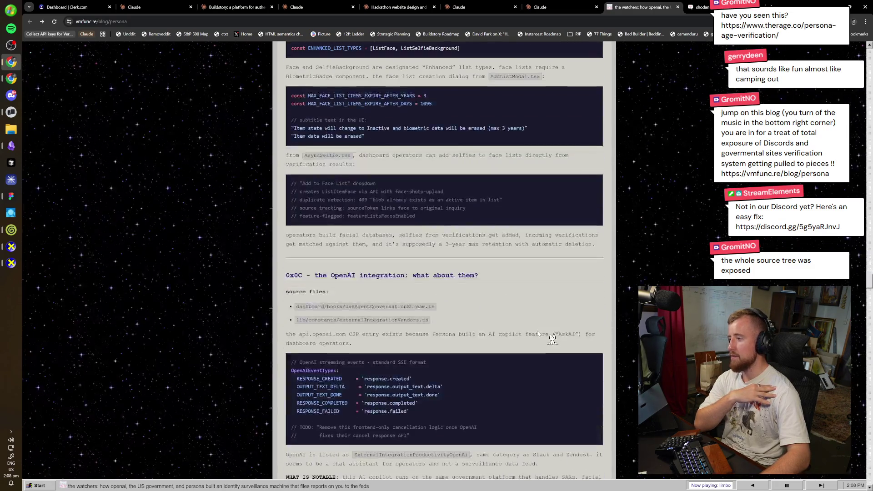
scroll(552, 338, down, 3)
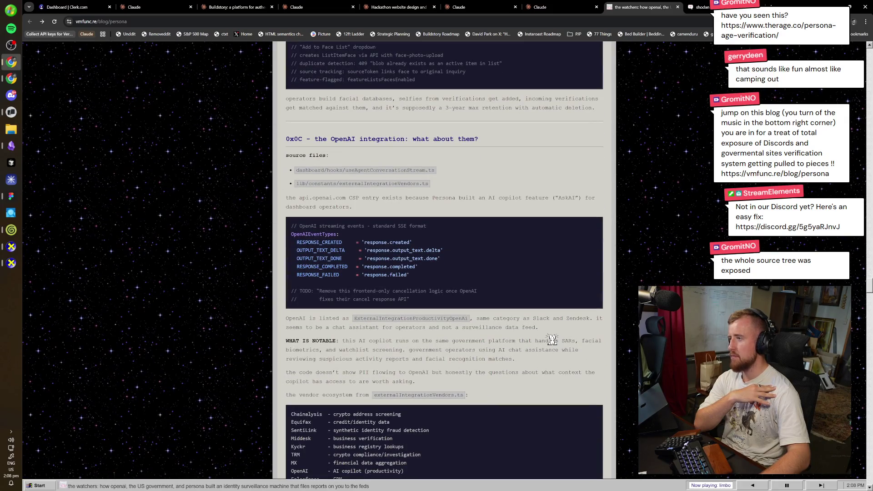
scroll(549, 346, down, 2)
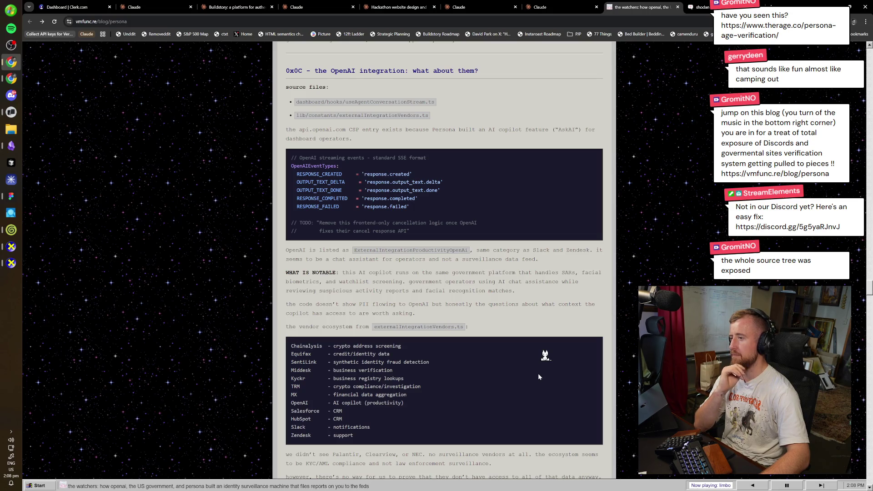
scroll(539, 374, down, 1)
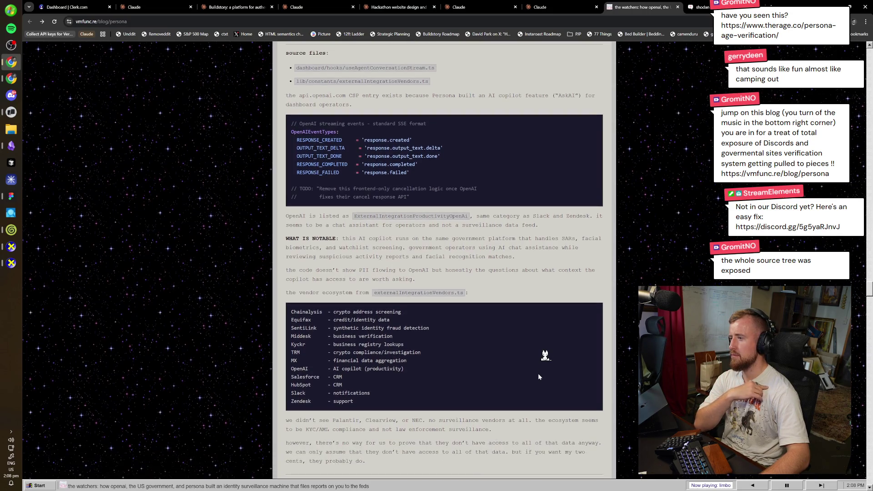
- Scroll past section 0x0E on PEP facial recognition to the 0x0F chainalysis heading
scroll(538, 377, down, 6)
scroll(539, 377, down, 3)
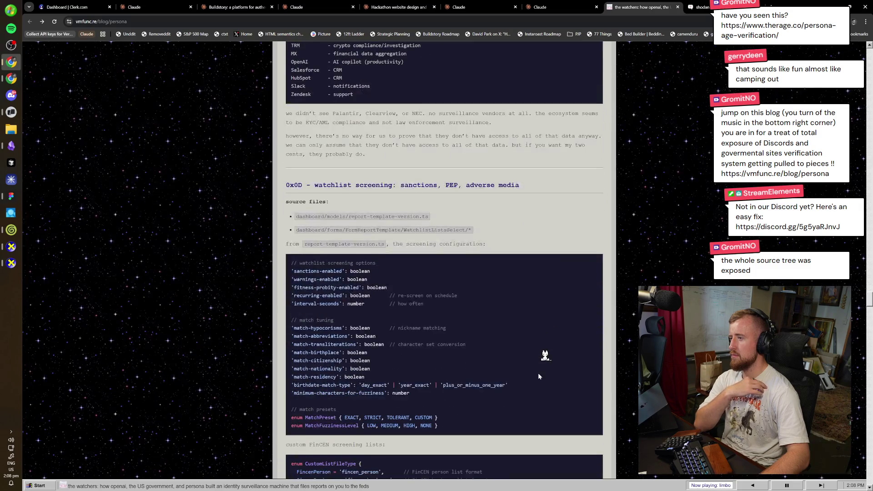
scroll(538, 376, down, 3)
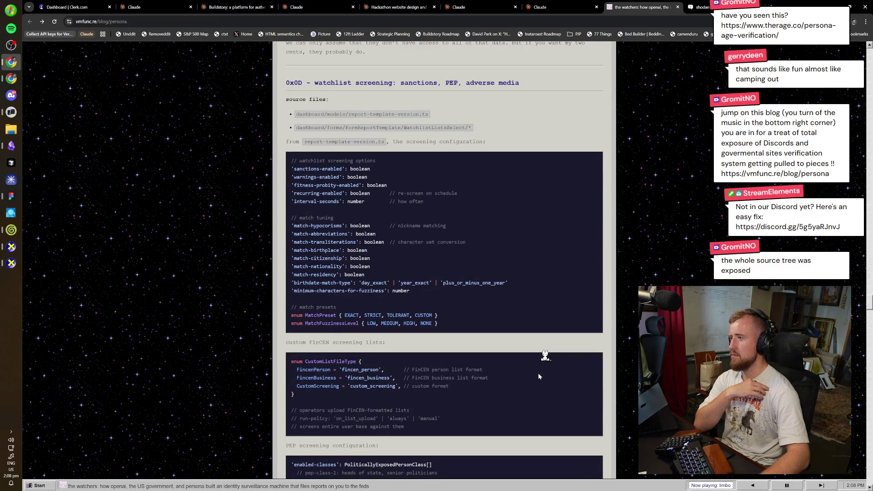
scroll(539, 376, down, 5)
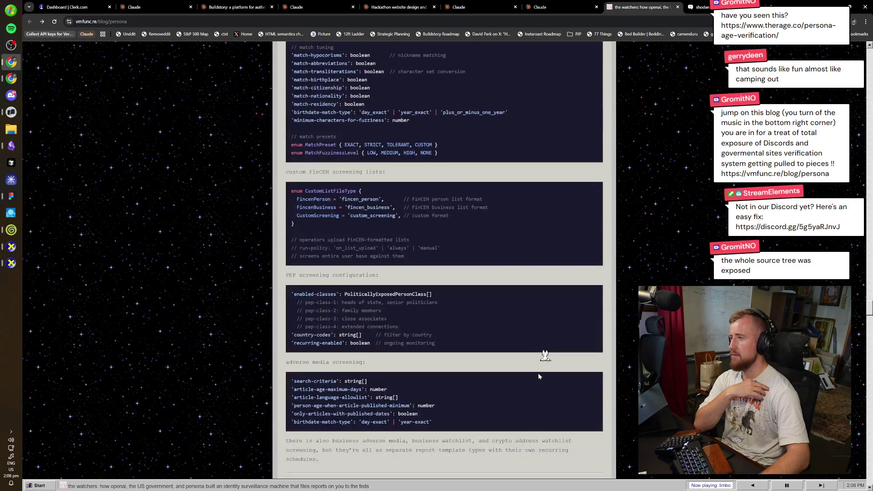
scroll(538, 376, down, 8)
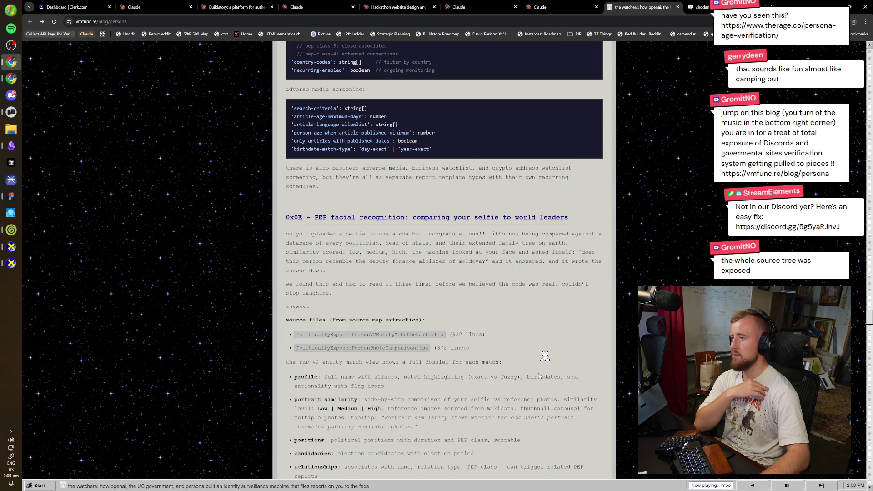
scroll(539, 376, down, 2)
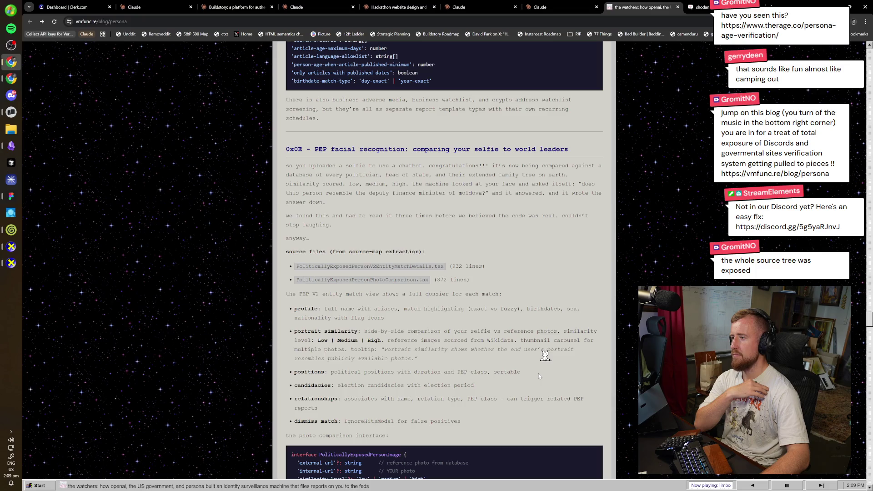
scroll(539, 375, down, 2)
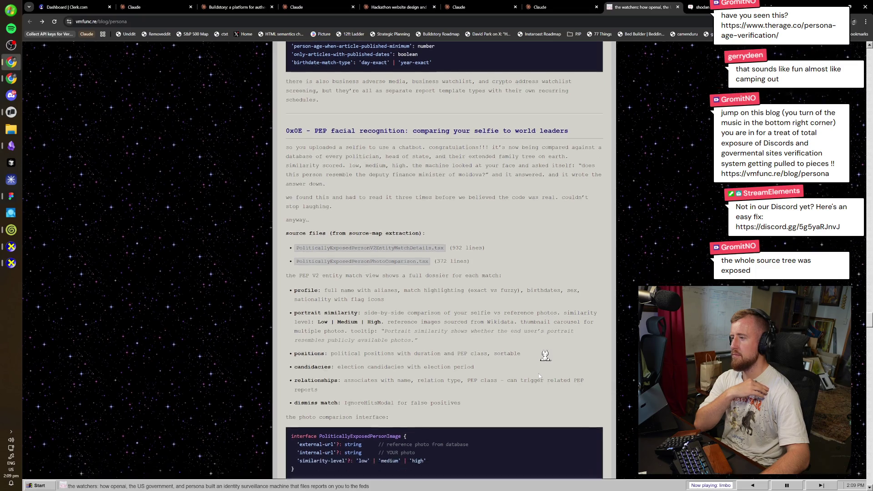
scroll(539, 376, down, 4)
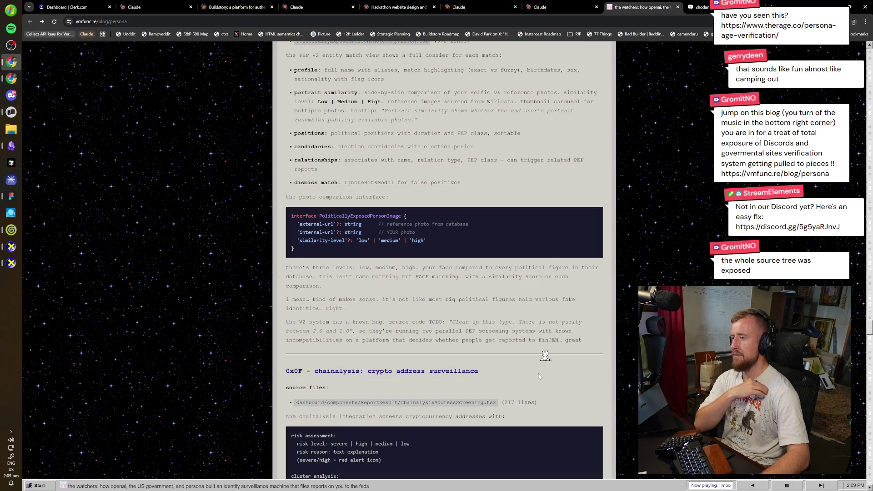
- Read through sections 0x10 and 0x11, the 269-check verification pipeline and architecture diagram, to section 0x12
scroll(539, 375, down, 2)
scroll(544, 376, down, 7)
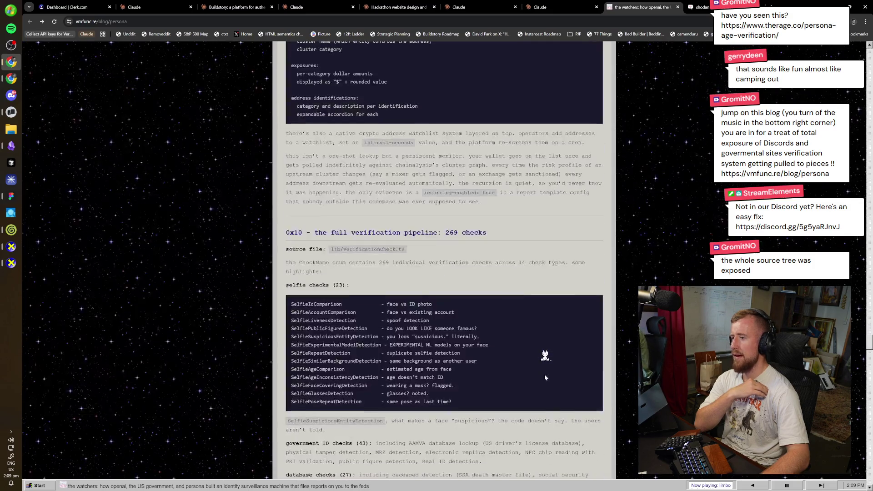
scroll(545, 377, down, 4)
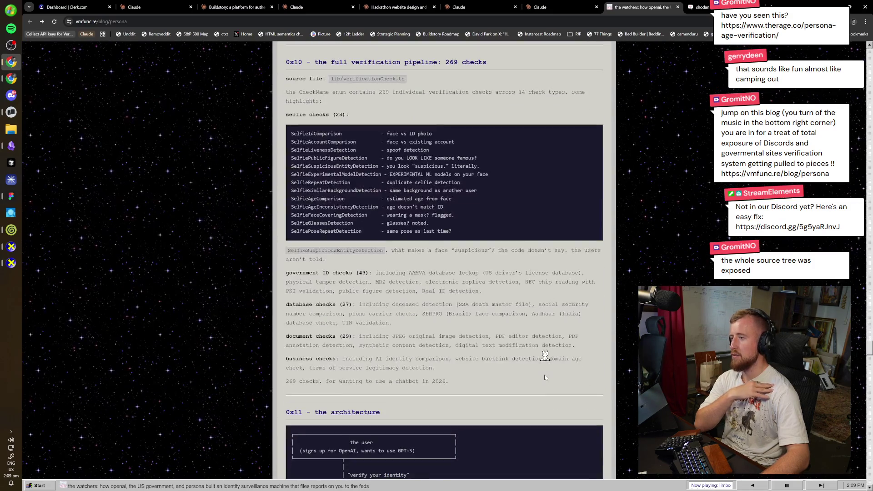
scroll(546, 378, down, 5)
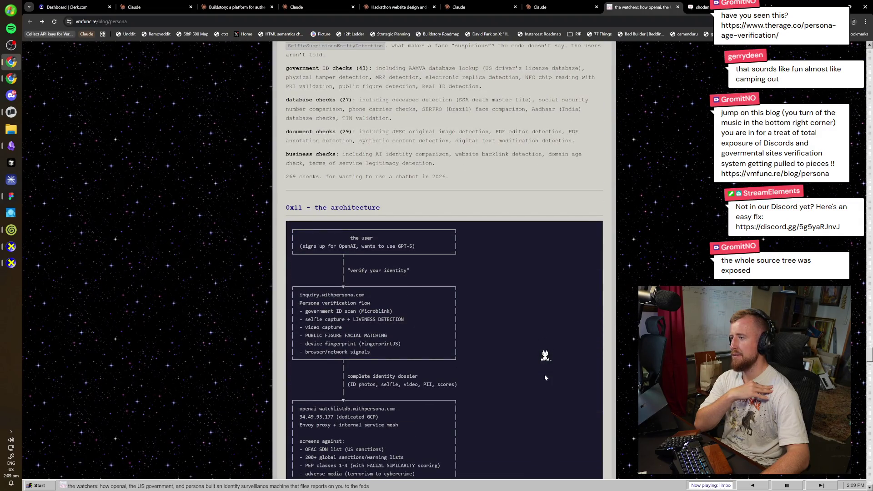
scroll(544, 375, down, 1)
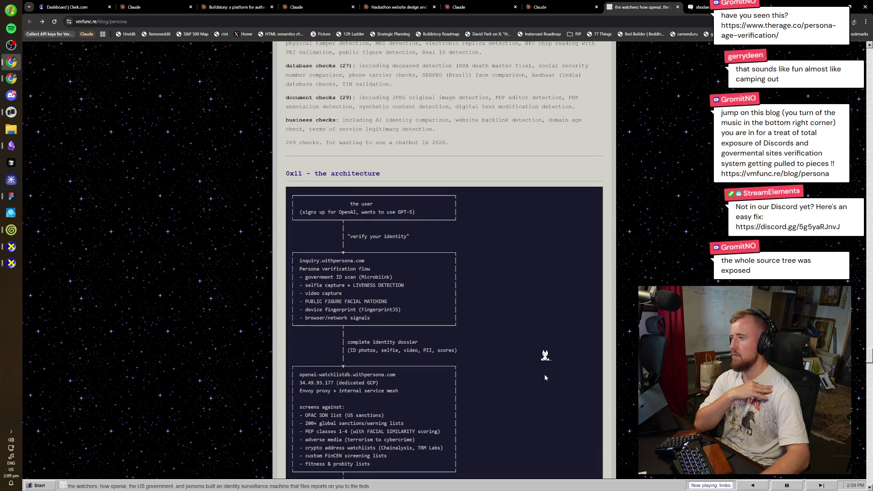
scroll(545, 377, down, 3)
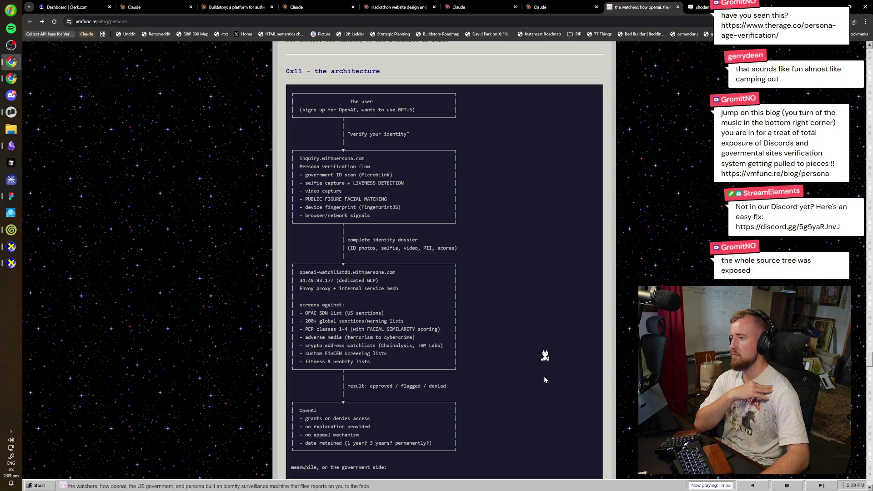
scroll(544, 377, down, 2)
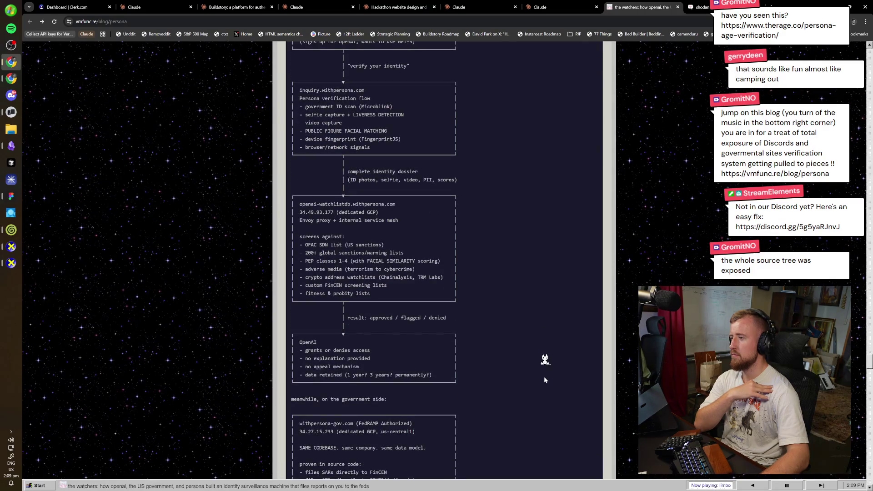
scroll(545, 377, down, 1)
scroll(544, 377, down, 1)
scroll(544, 377, down, 2)
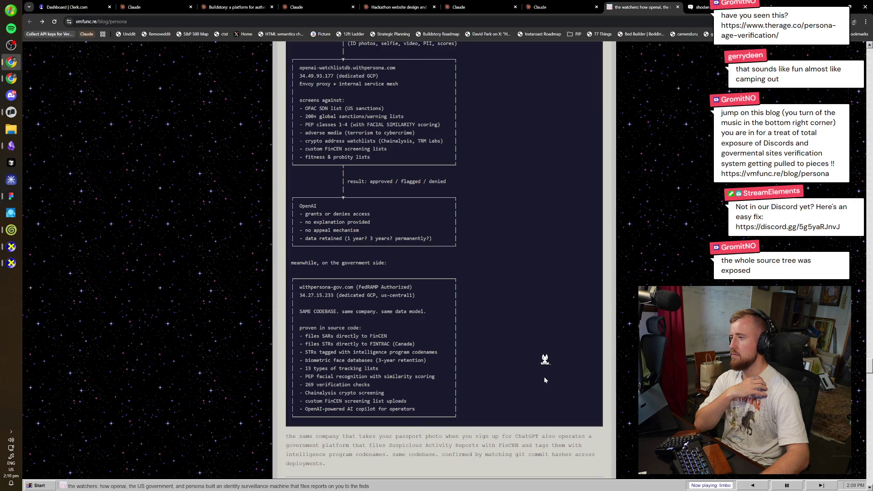
scroll(545, 380, down, 2)
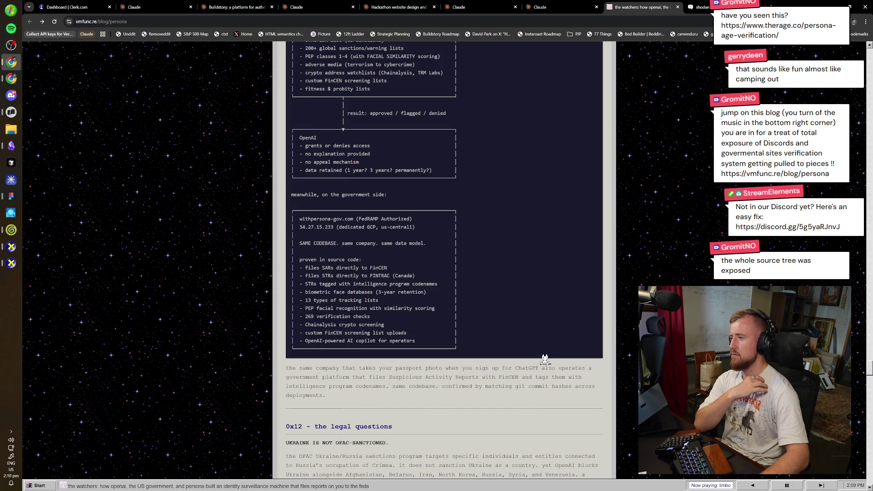
scroll(548, 357, down, 2)
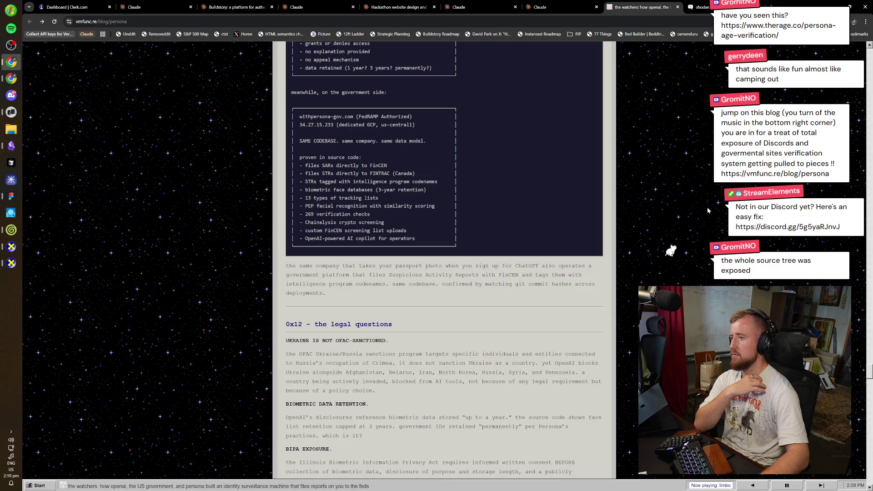
- Read section 0x12 on OFAC sanctions, biometric data retention and BIPA, and the sections after it
scroll(707, 210, down, 3)
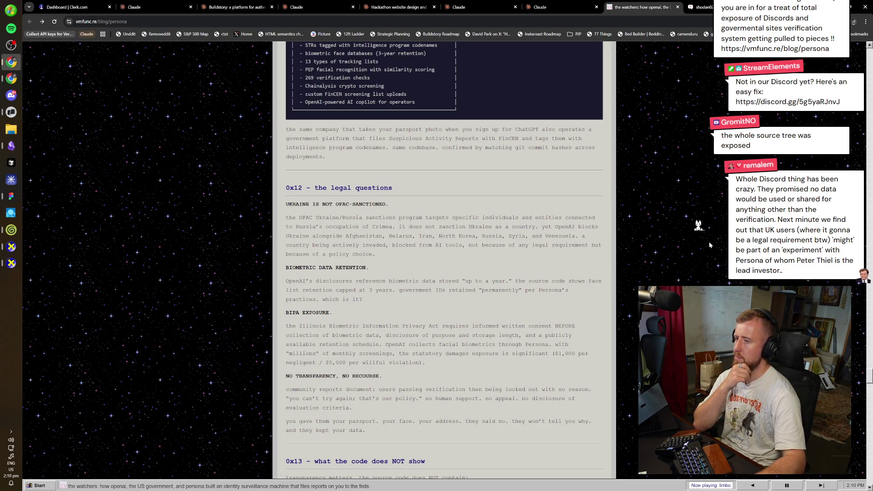
scroll(709, 244, down, 3)
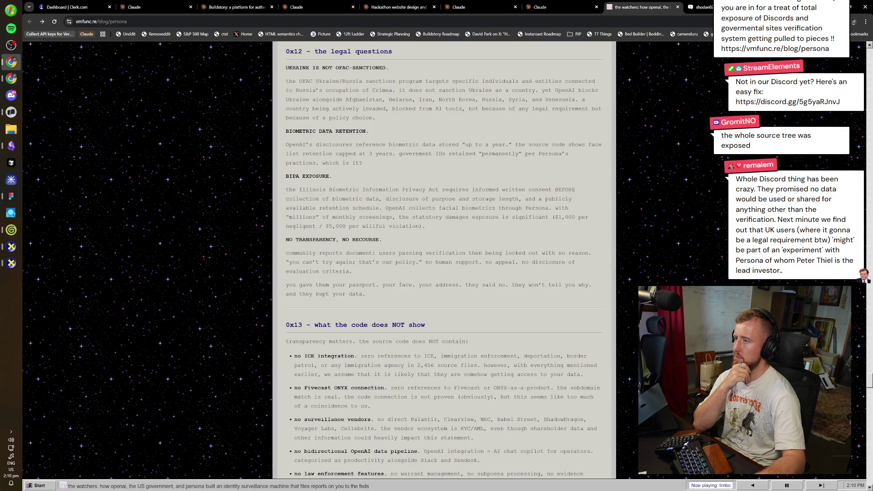
scroll(444, 259, down, 4)
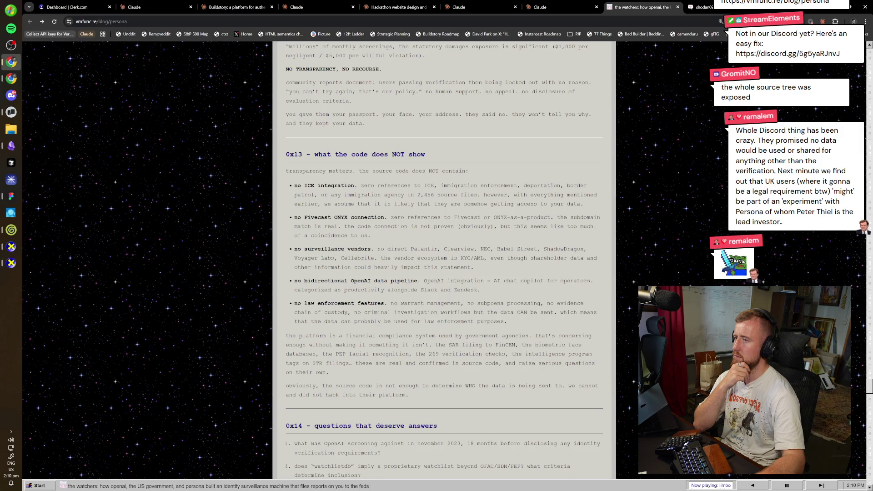
scroll(444, 259, down, 2)
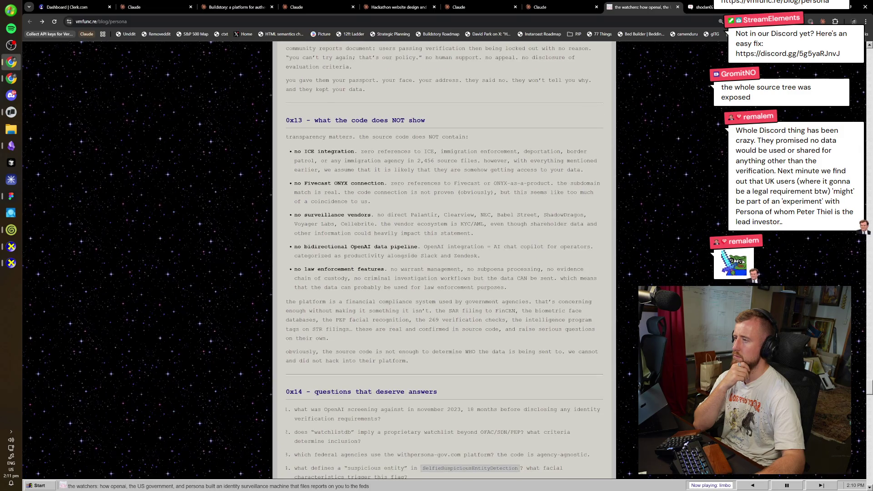
scroll(443, 259, down, 4)
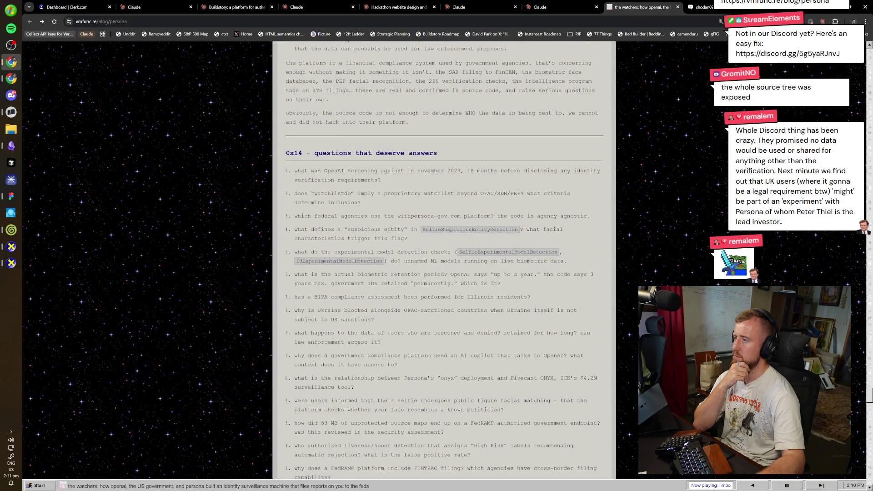
scroll(444, 260, down, 2)
scroll(444, 259, down, 2)
scroll(444, 259, down, 4)
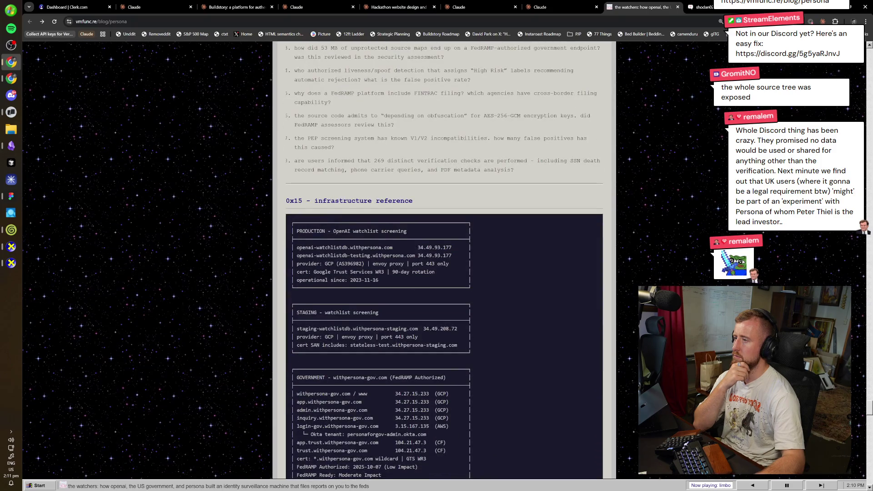
scroll(444, 259, down, 5)
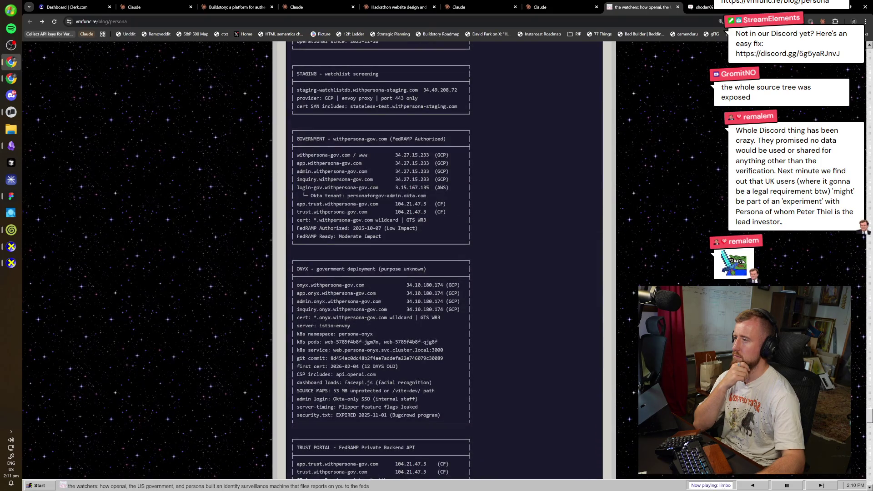
scroll(444, 259, down, 6)
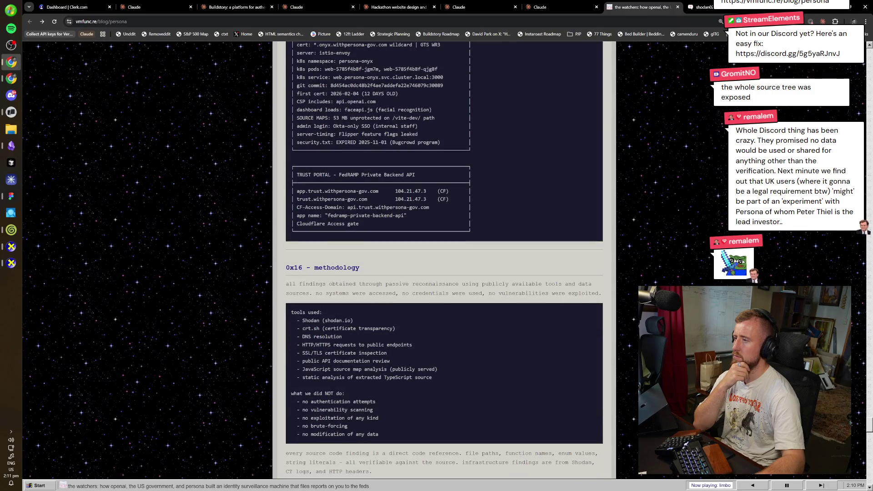
- Finish the post through section 0x18, then jump back to the February 18, 2026 addendum at the top
scroll(444, 259, down, 2)
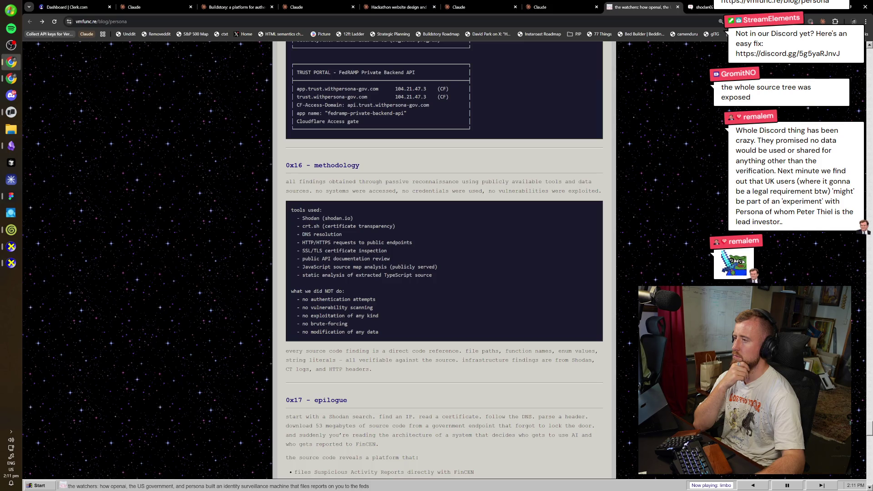
scroll(443, 260, down, 3)
scroll(444, 260, down, 3)
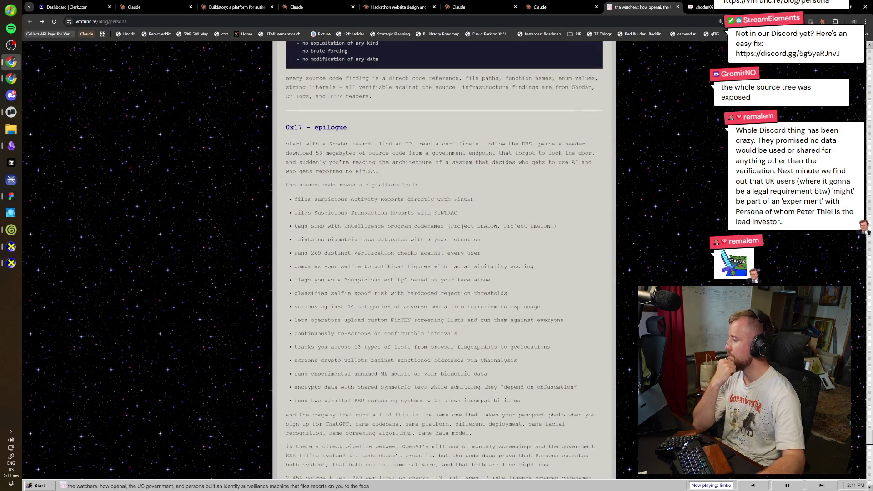
scroll(444, 260, down, 6)
scroll(444, 259, down, 3)
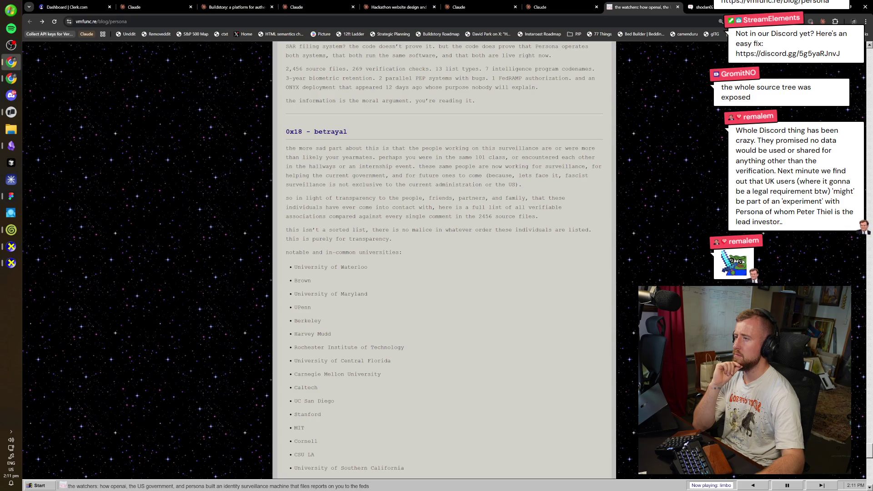
scroll(444, 259, down, 1)
key(End)
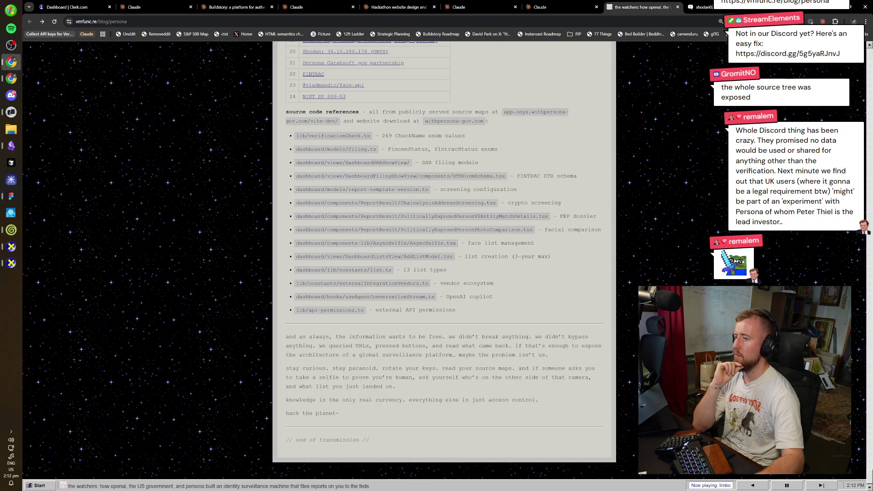
key(Home)
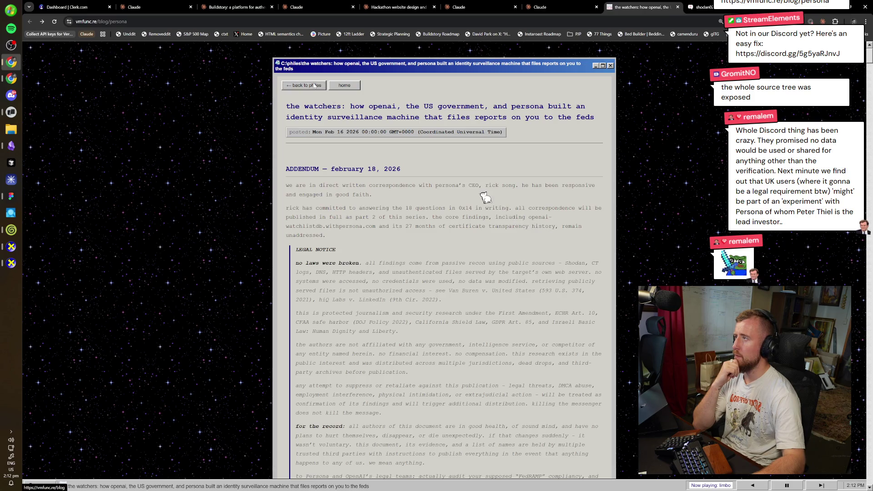
click(305, 85)
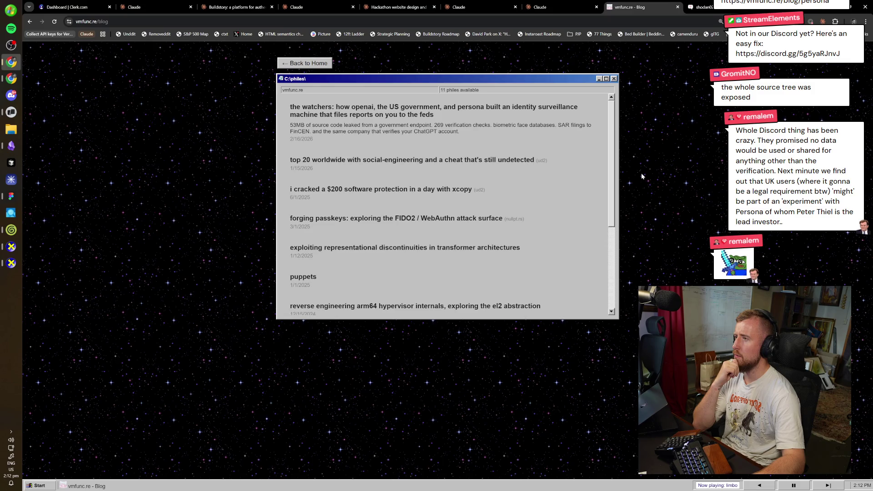
click(498, 161)
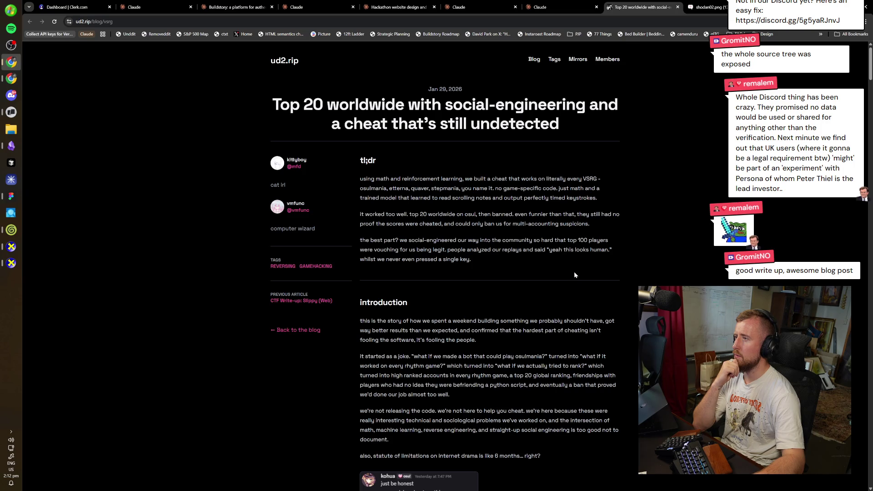
scroll(574, 273, down, 4)
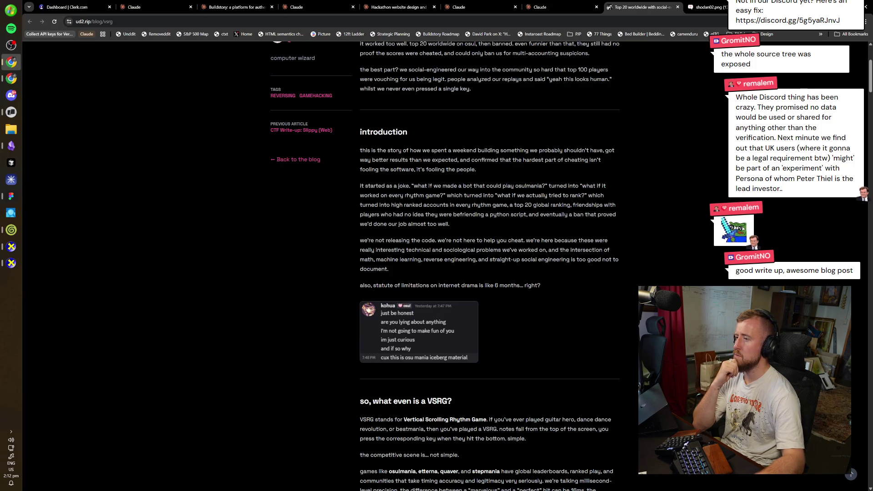
scroll(293, 169, up, 4)
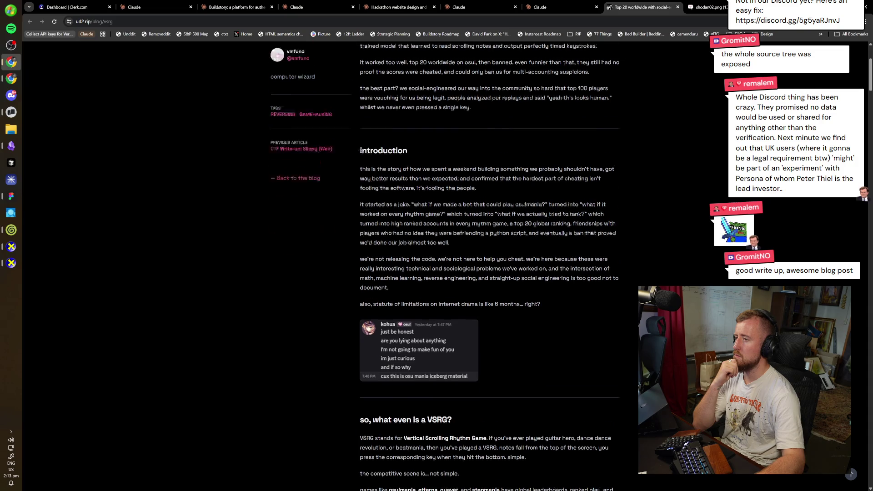
middle_click(304, 215)
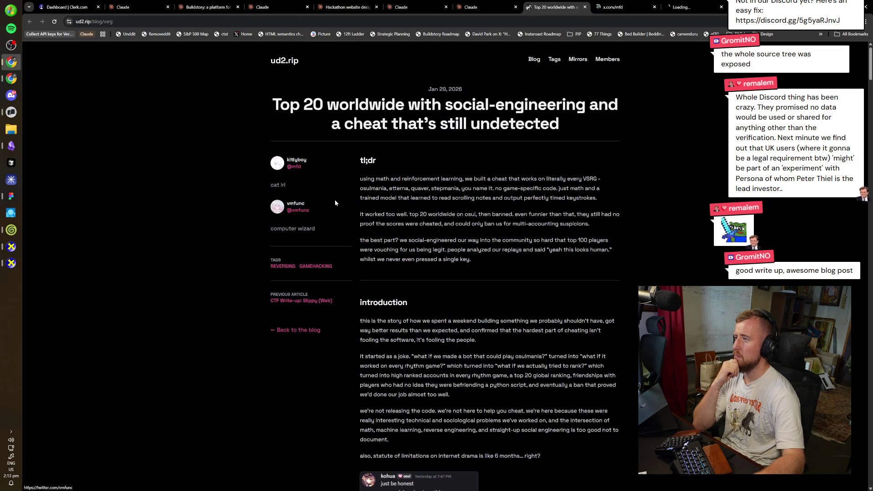
- Close the blog post, follow the mfd account and browse its profile
key(ctrl+w)
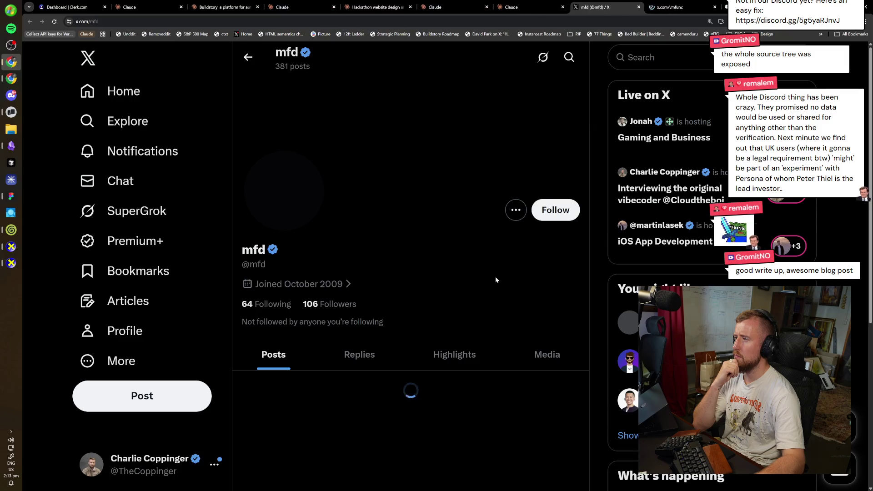
click(556, 216)
scroll(462, 272, down, 2)
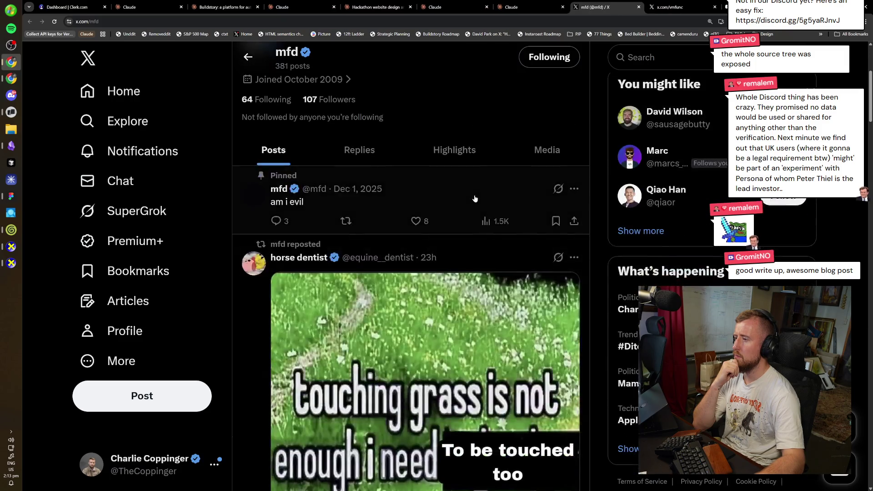
scroll(482, 179, down, 5)
scroll(505, 176, down, 4)
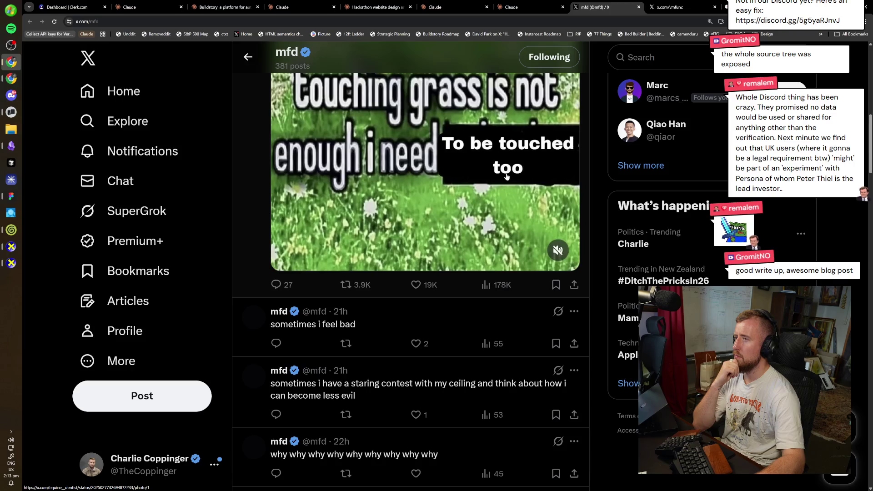
scroll(504, 176, up, 2)
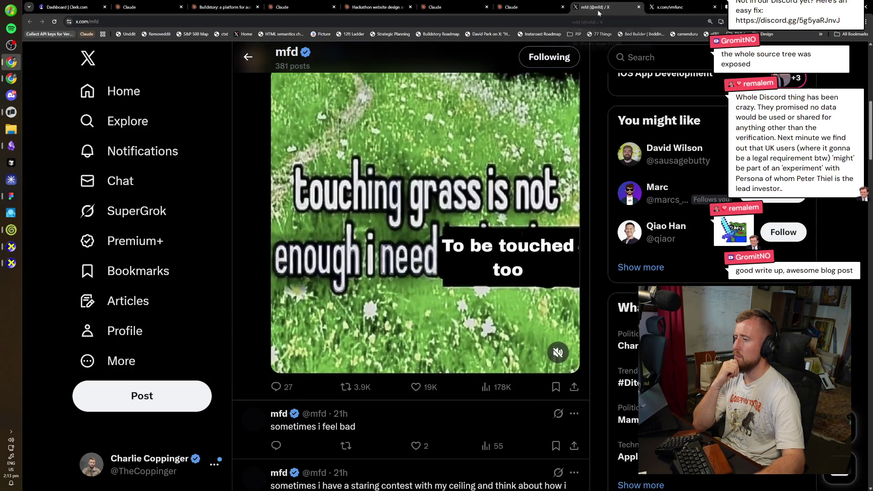
scroll(498, 194, down, 3)
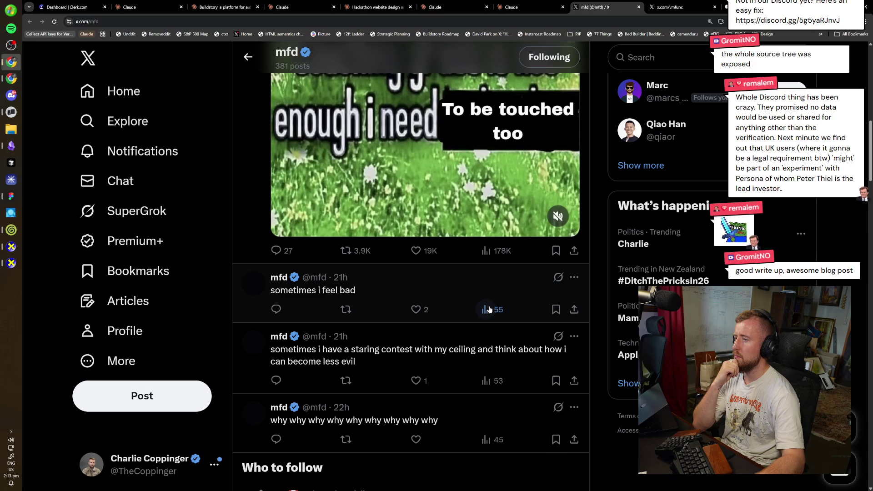
scroll(455, 317, down, 2)
scroll(454, 281, down, 4)
scroll(457, 287, down, 5)
scroll(460, 294, up, 5)
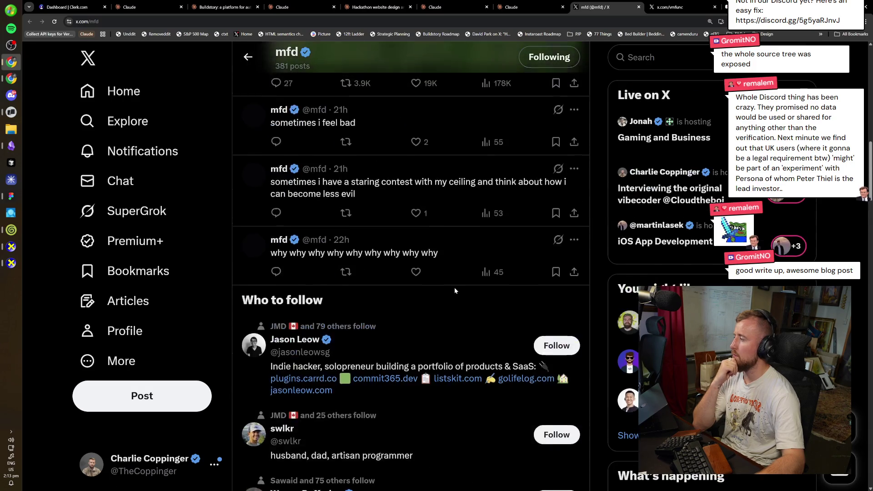
scroll(454, 288, up, 10)
scroll(455, 287, up, 6)
scroll(453, 279, up, 1)
- Move to celeste's profile, follow the account and scroll through its posts
key(ctrl+w)
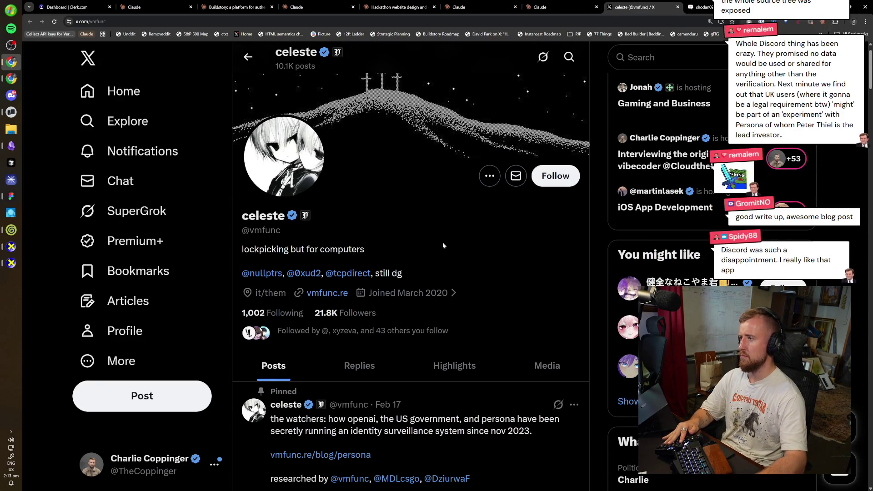
click(559, 180)
scroll(459, 296, down, 4)
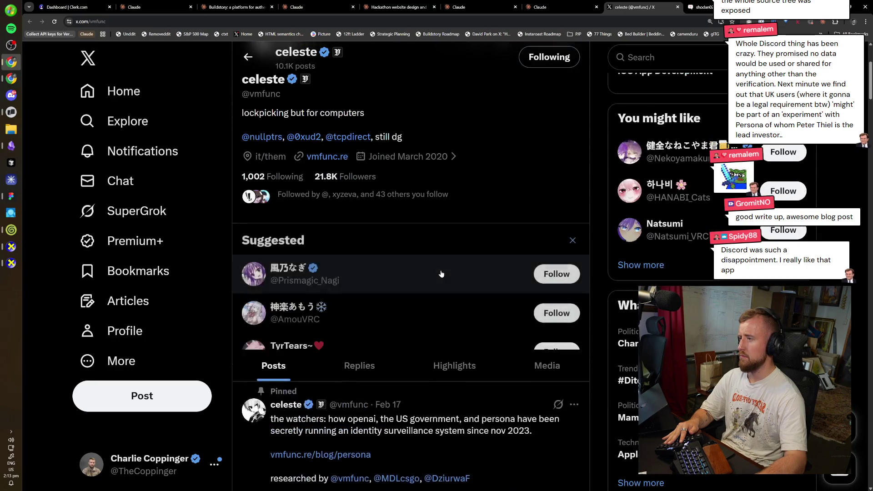
scroll(457, 282, down, 4)
scroll(456, 273, down, 3)
scroll(456, 271, down, 4)
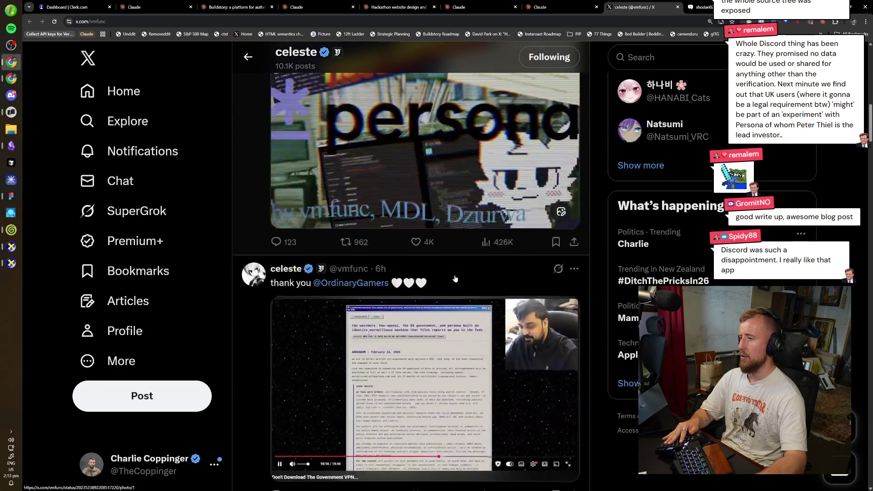
scroll(450, 280, down, 1)
scroll(452, 277, down, 4)
scroll(455, 276, down, 3)
scroll(458, 274, down, 5)
scroll(461, 272, down, 5)
scroll(461, 272, down, 3)
scroll(461, 273, down, 4)
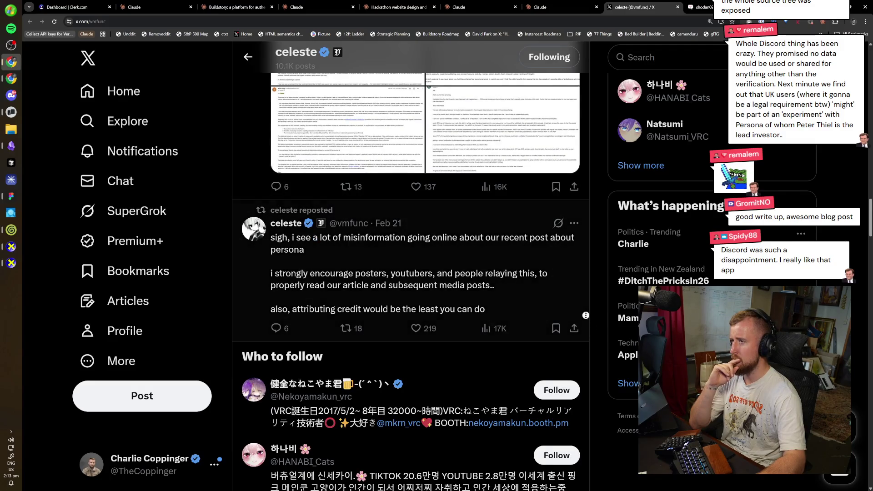
- Open the 'sigh' post in a new tab, glance at it, then close it
middle_click(586, 292)
scroll(585, 292, down, 3)
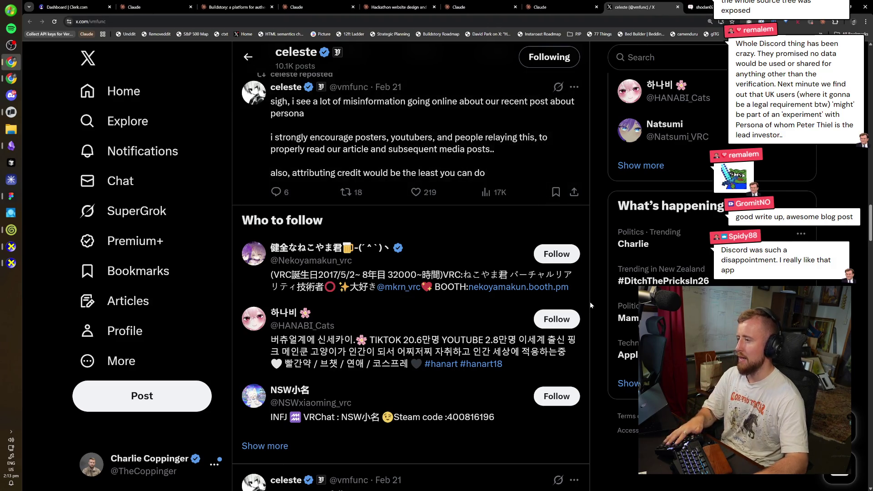
middle_click(512, 247)
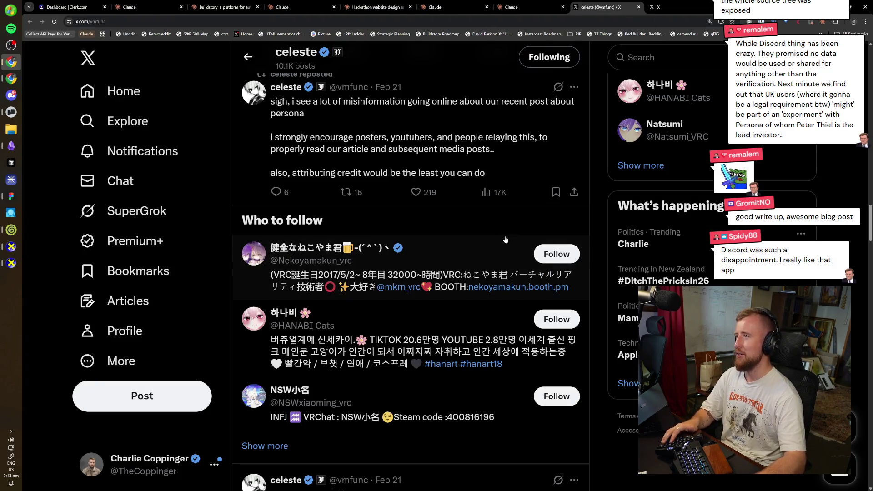
key(ctrl+Tab)
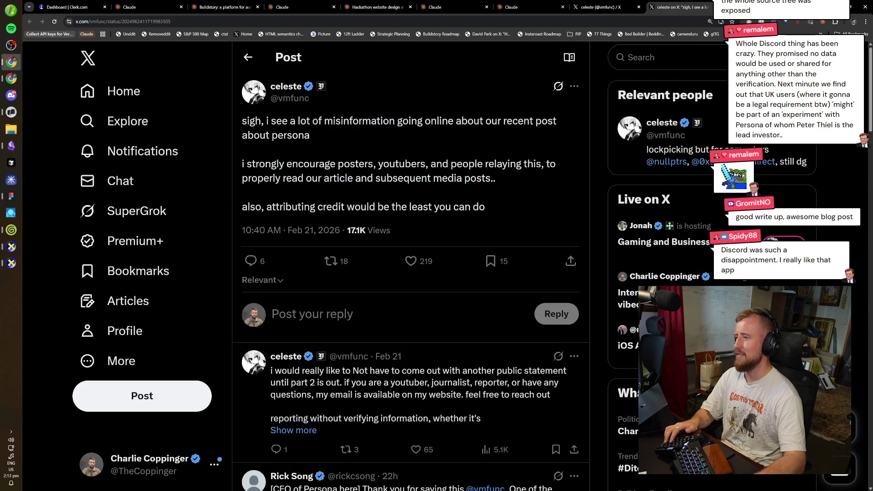
key(ctrl+w)
key(ctrl+Tab)
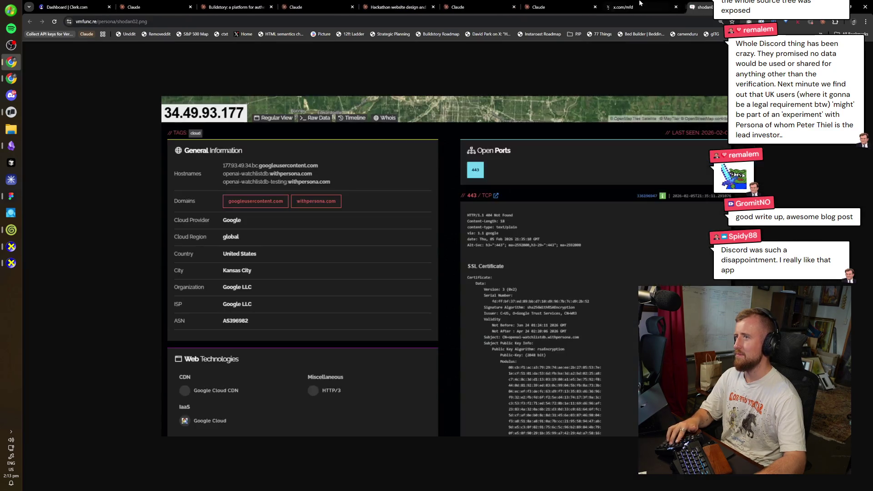
- Look over the mfd profile again, then close it and the shodan02.png screenshot
click(640, 3)
scroll(505, 324, down, 1)
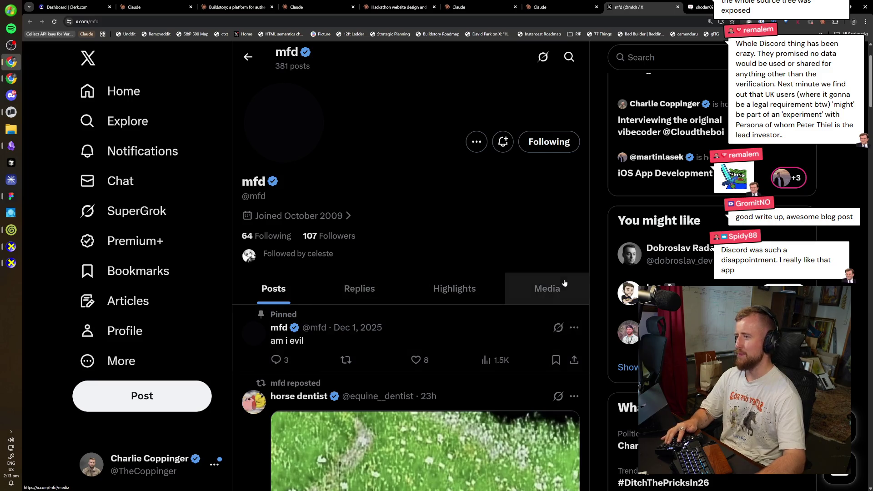
scroll(569, 280, down, 1)
scroll(591, 270, up, 3)
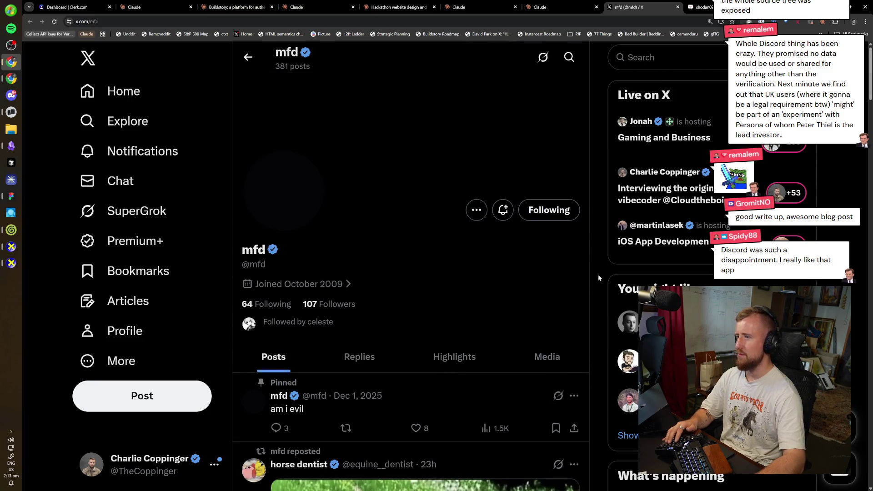
key(ctrl+w)
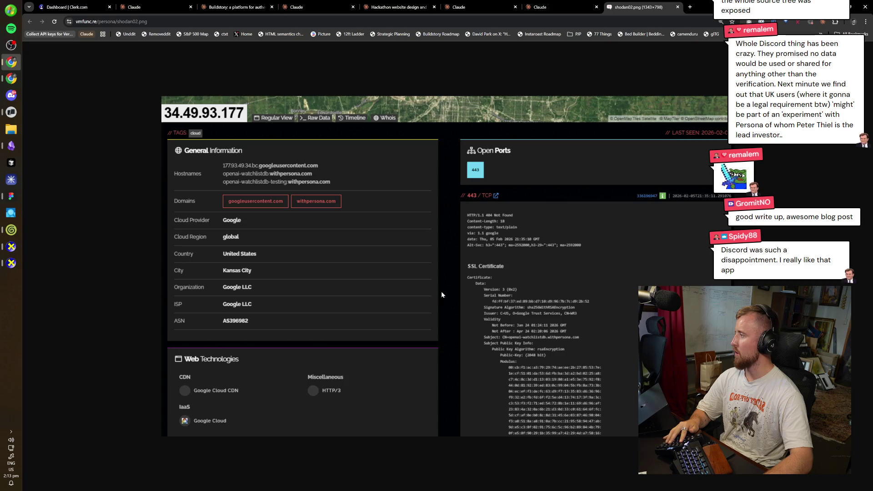
key(ctrl+w)
click(478, 7)
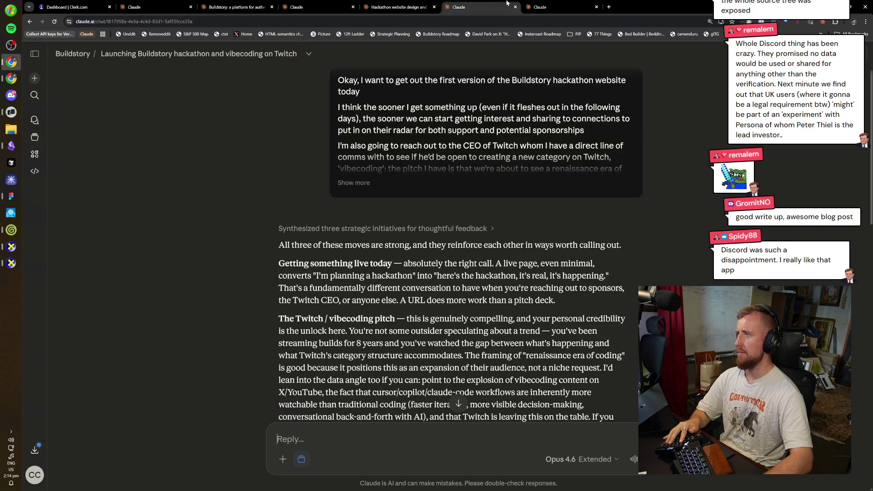
- Close the 'Launching Buildstory hackathon and vibecoding on Twitch' chat, leaving the website design chat
click(559, 7)
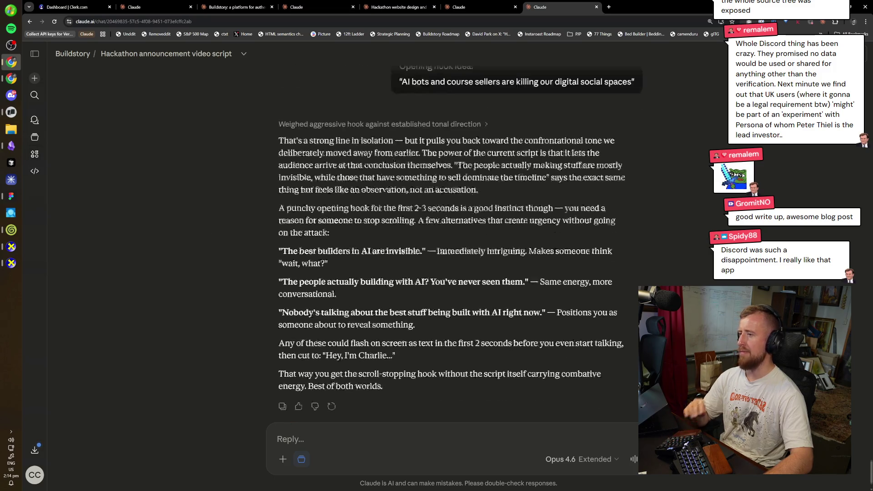
scroll(311, 262, up, 2)
click(510, 5)
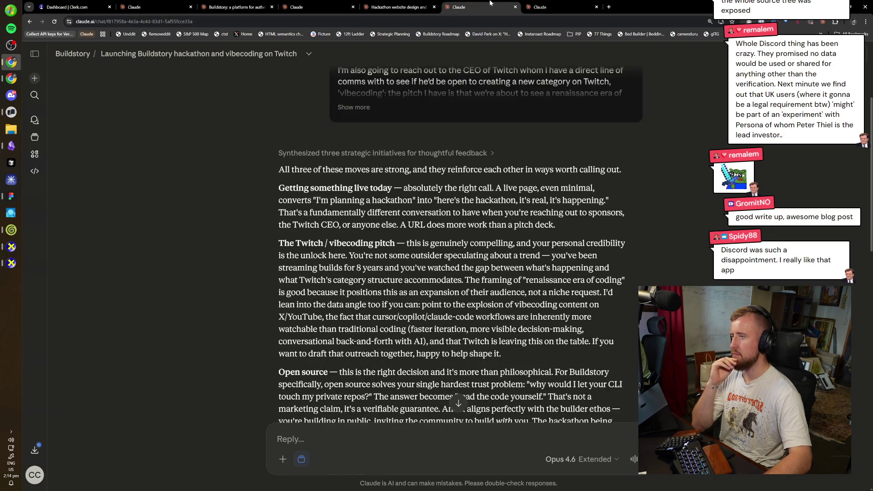
click(515, 7)
click(396, 7)
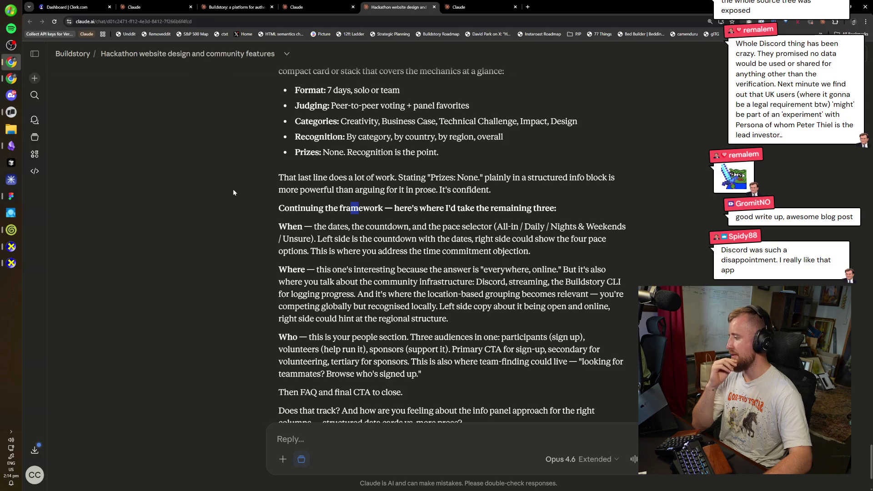
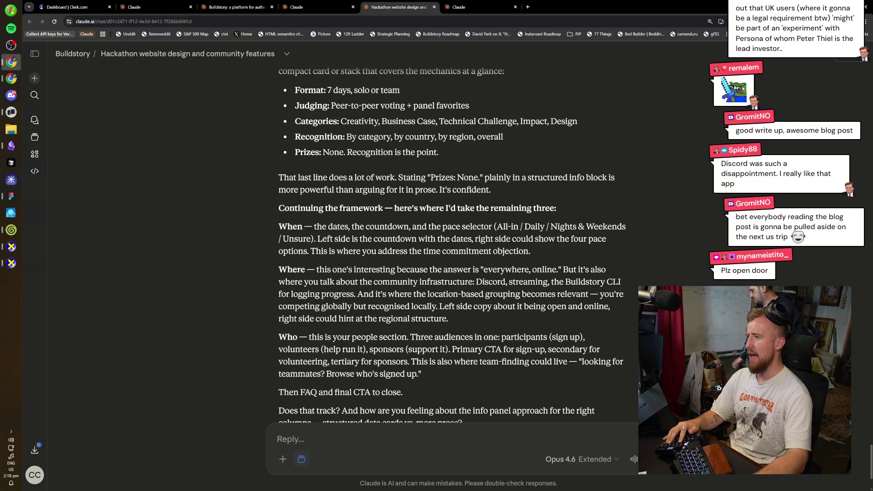
- Skim Claude's suggested plan for the When, Where and Who sections, then return to FigJam
scroll(499, 280, down, 2)
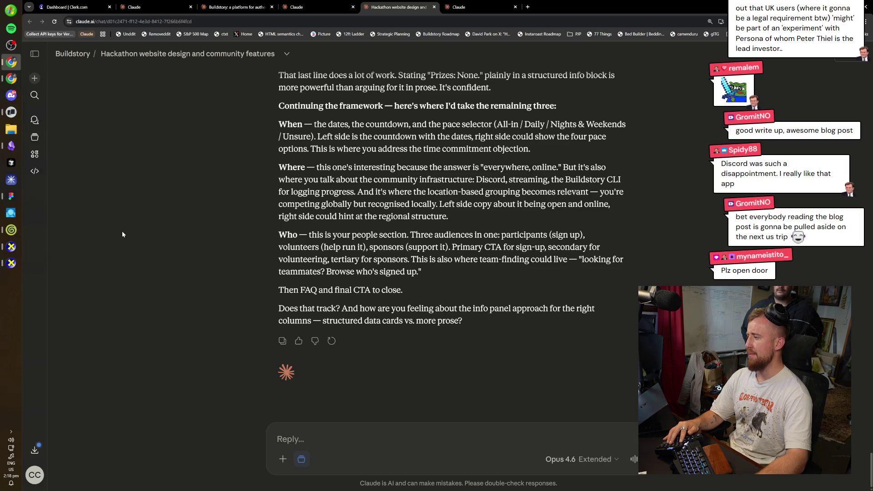
scroll(431, 258, up, 3)
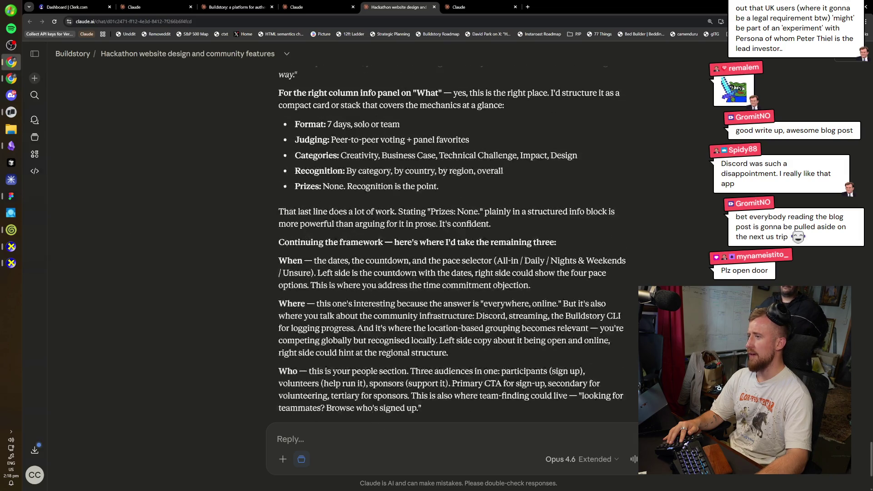
key(alt+Tab)
key(alt+Tab)
key(alt+Tab)
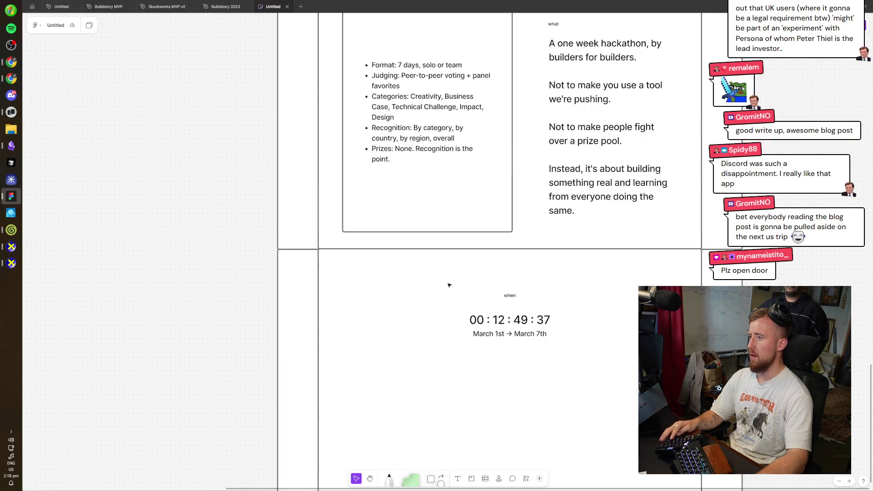
- Look over the When countdown reading March 1st → March 7th, then return to Claude
scroll(388, 202, up, 3)
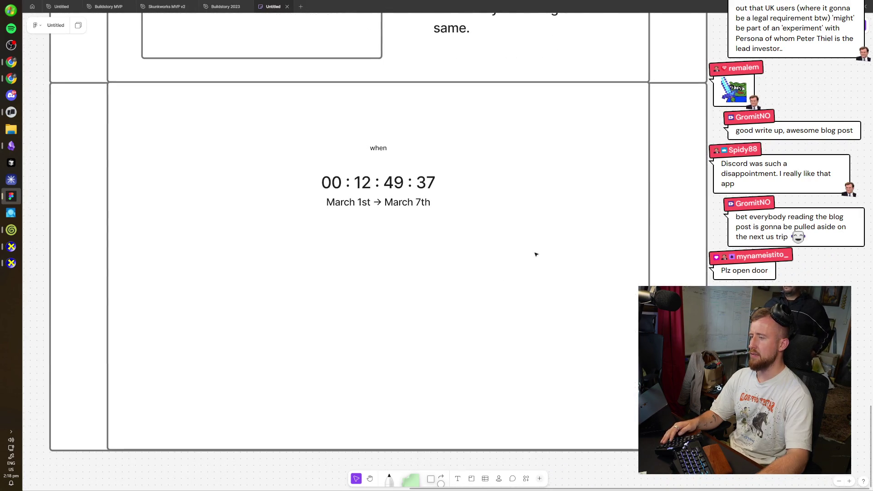
key(alt+Tab)
key(alt+Tab)
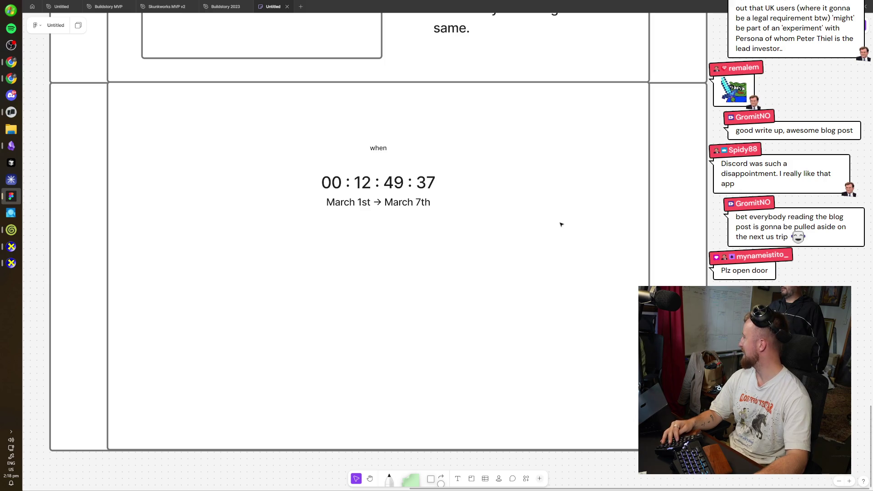
key(alt+Tab)
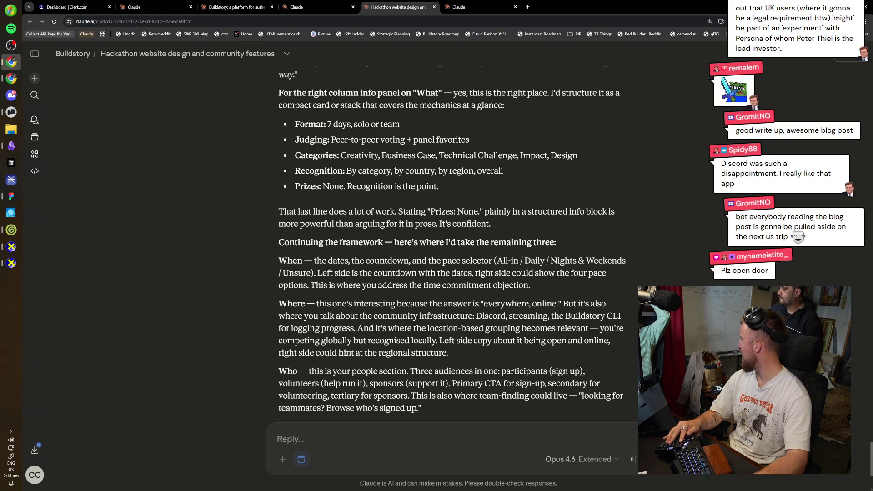
- Reread Claude's paragraph about the Where section, then switch back to the FigJam board
scroll(452, 245, down, 1)
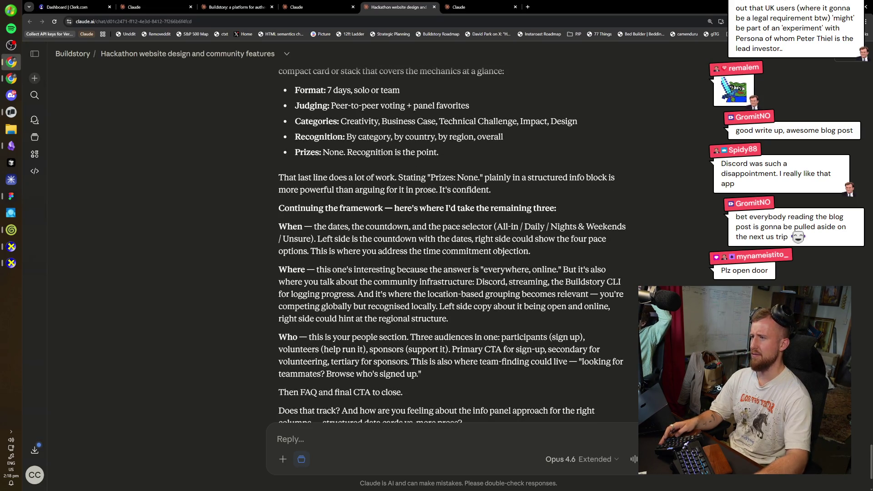
triple_click(450, 282)
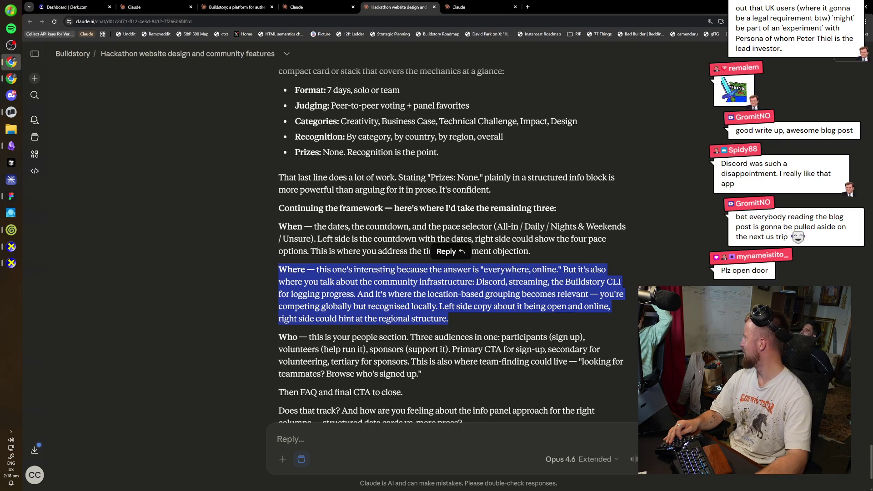
click(478, 265)
scroll(478, 265, down, 2)
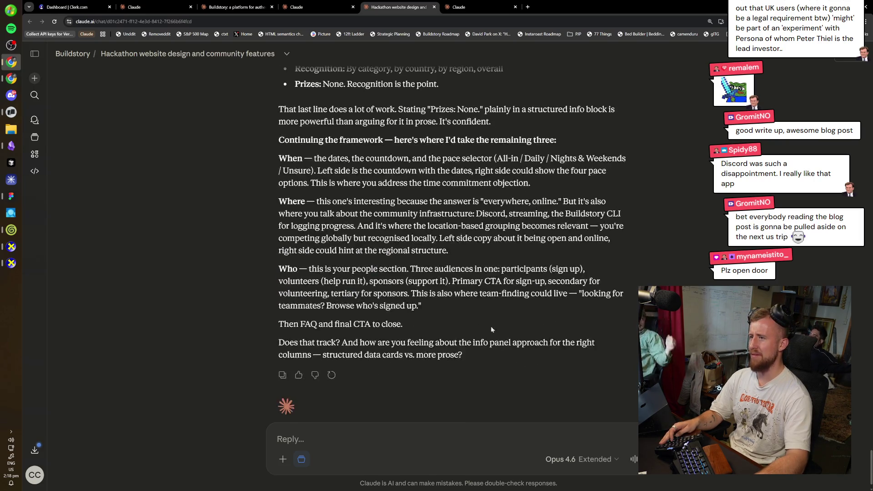
key(alt+Tab)
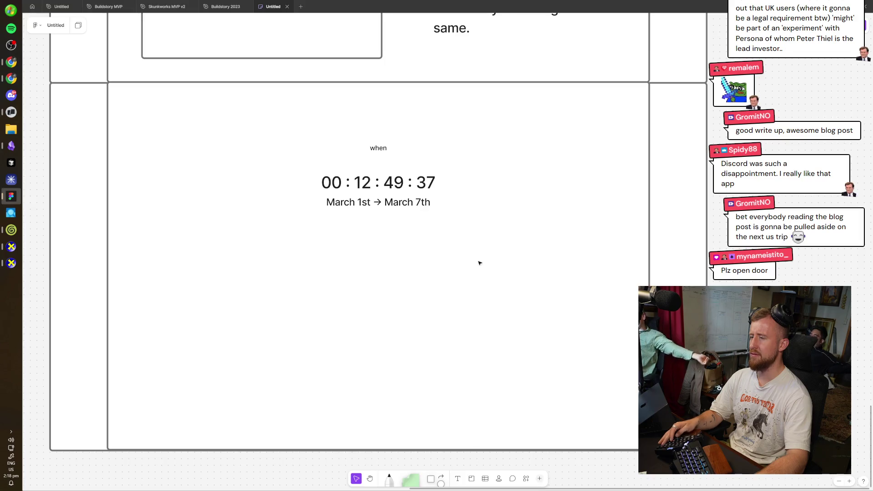
- Shorten the inner and outer When frames to fit the countdown and recentre it
scroll(455, 255, down, 2)
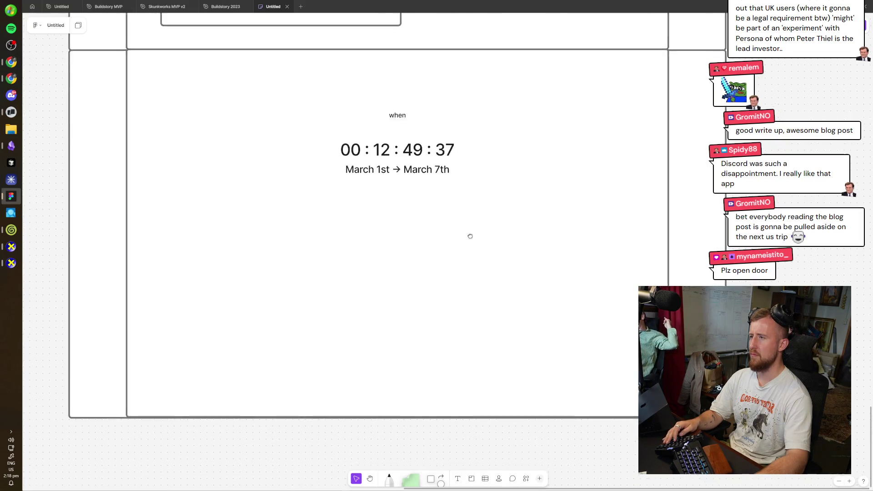
scroll(486, 223, down, 3)
click(484, 288)
drag(486, 332, 499, 218)
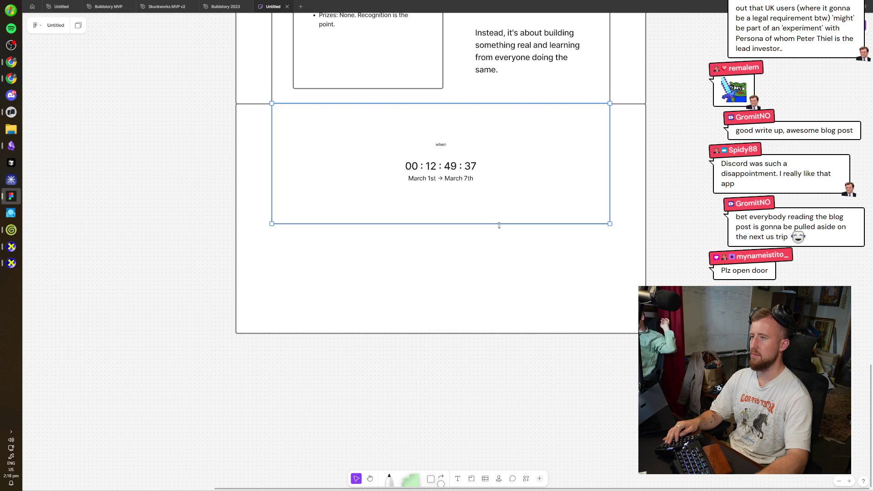
click(473, 320)
mouse_move(476, 334)
mouse_down()
mouse_move(494, 220)
mouse_move(403, 132)
mouse_up()
drag(450, 170, 450, 169)
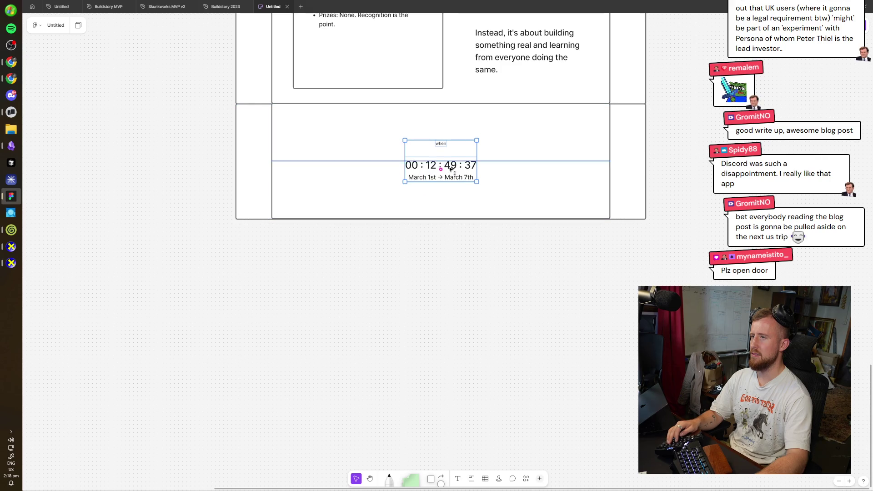
- Duplicate the When row directly beneath itself and stretch the new row taller
click(532, 182)
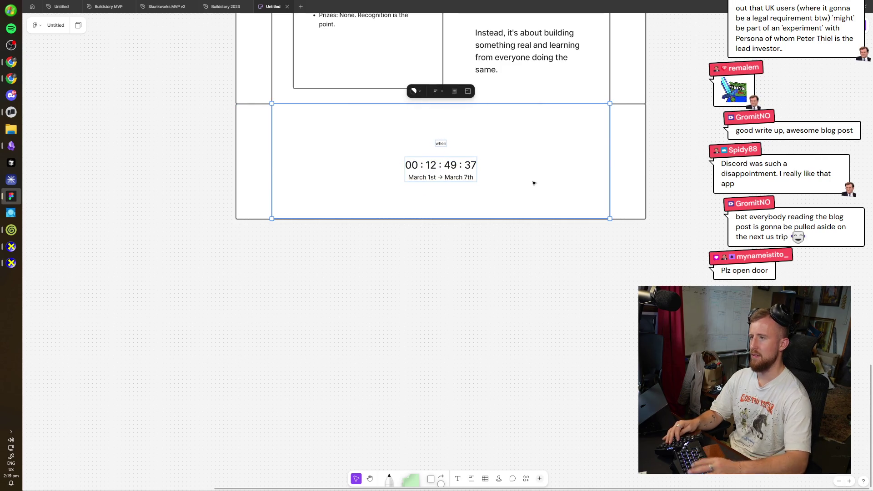
click(535, 184)
click(626, 185)
key(ctrl+d)
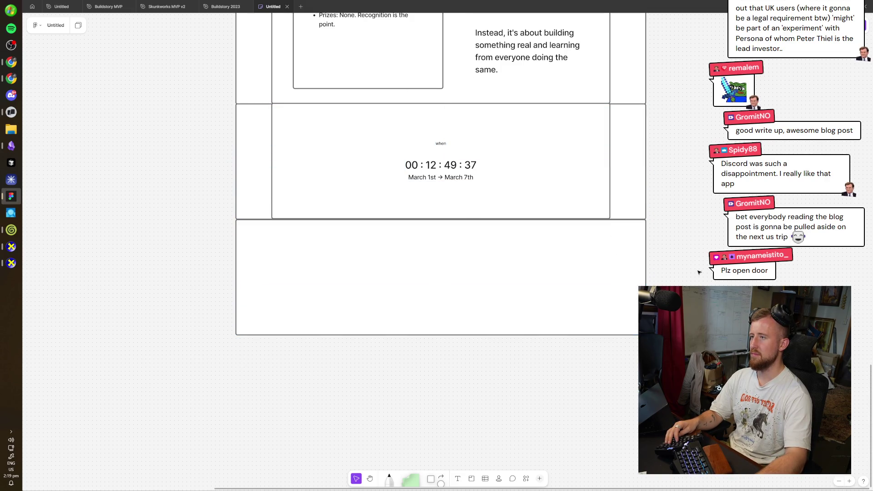
drag(592, 306, 583, 293)
click(530, 340)
click(527, 334)
drag(518, 335, 507, 387)
- Copy the countdown and inner When rectangle into the new row, extending the panel to its bottom
click(563, 147)
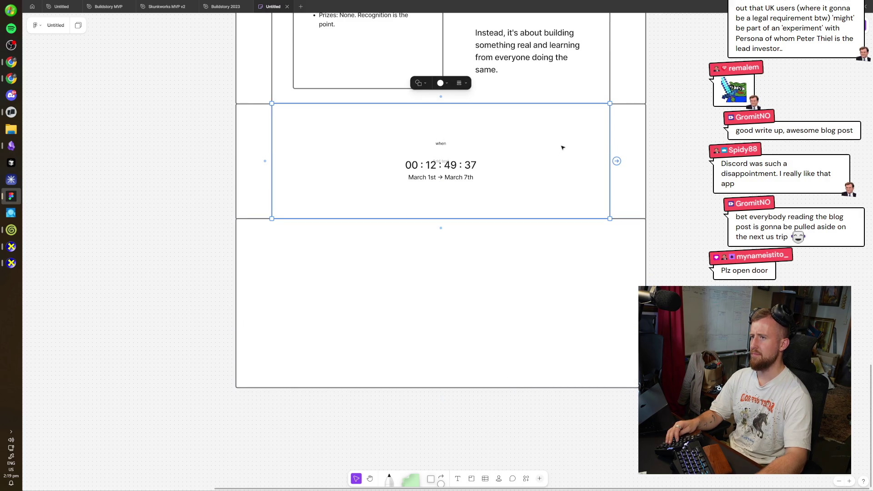
key(alt+Tab)
key(alt+Tab)
drag(421, 134, 422, 278)
click(422, 166)
click(568, 174)
drag(567, 175, 546, 314)
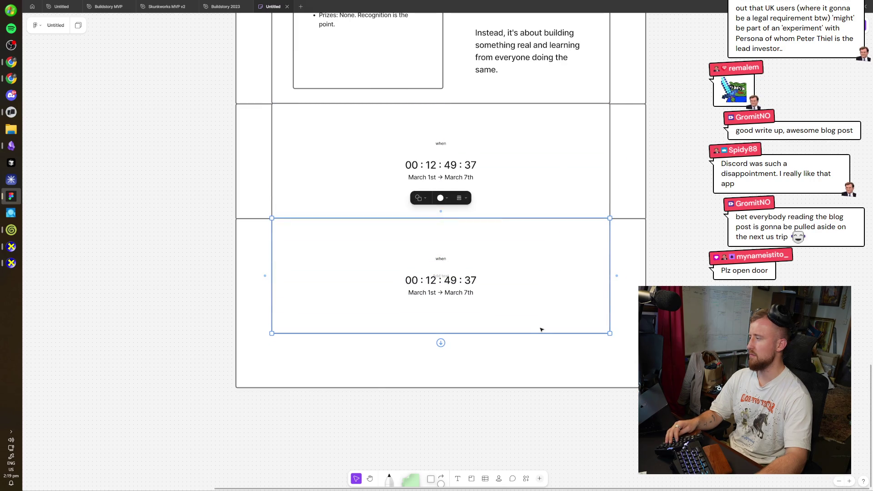
drag(532, 335, 533, 387)
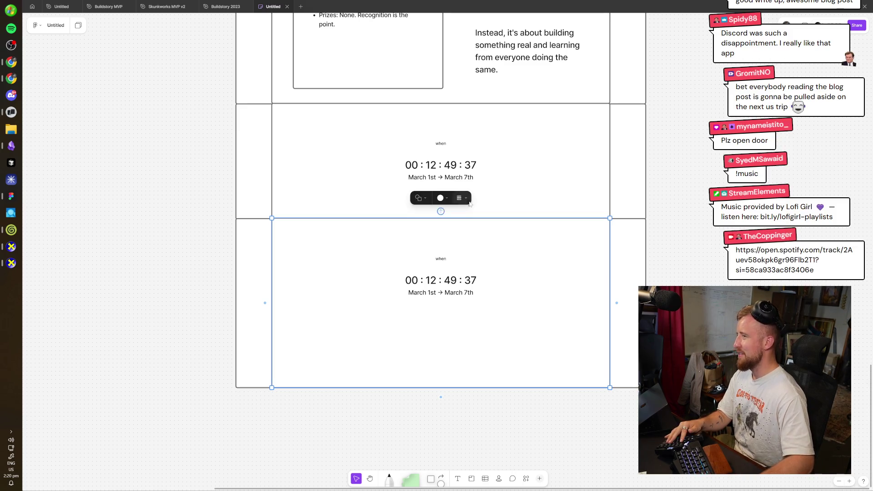
- Rename the new section's 'when' label to 'where'
click(708, 255)
scroll(674, 313, up, 3)
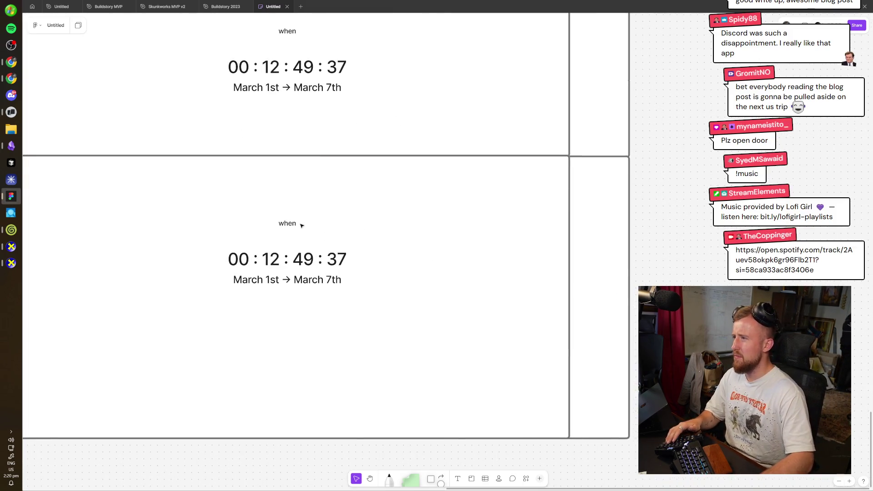
double_click(287, 223)
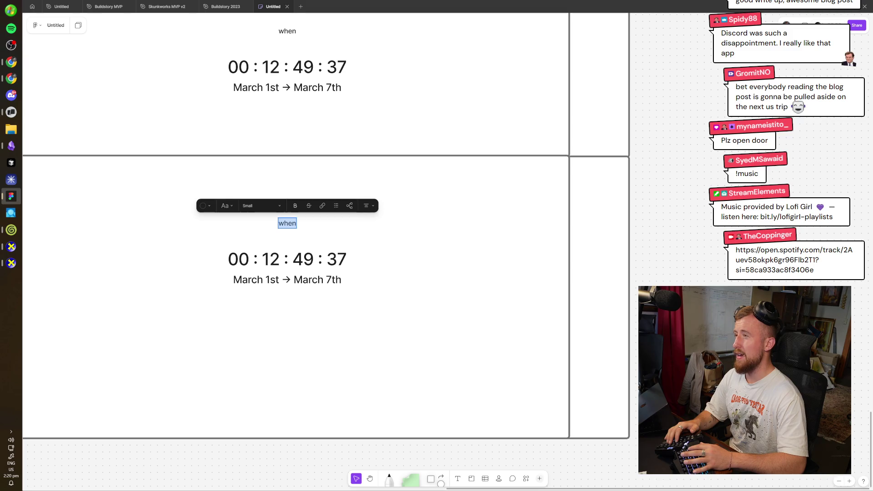
text(where)
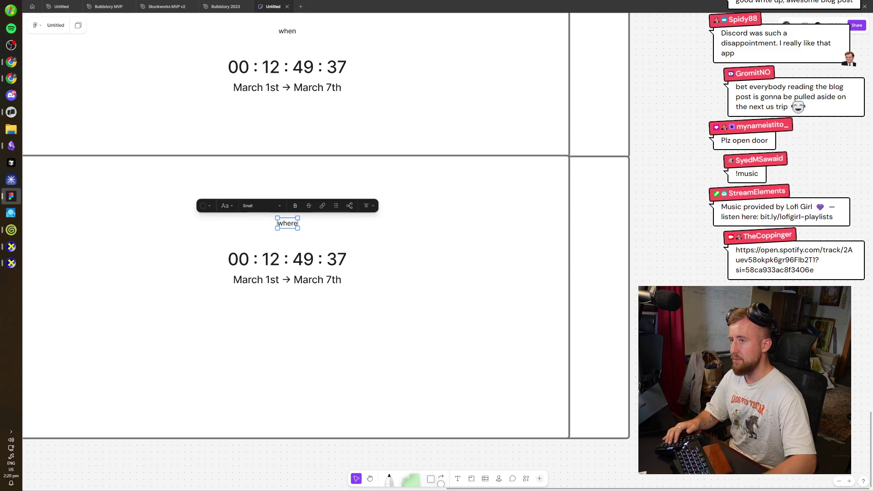
- Remove the copied countdown and copy the empty info card box into the where section
scroll(468, 357, left, 5)
drag(469, 357, 344, 270)
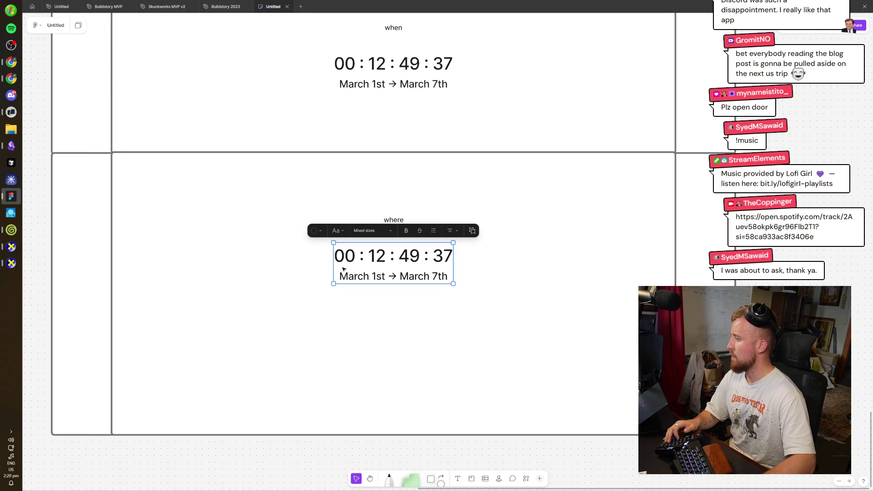
scroll(368, 257, down, 5)
click(394, 236)
click(626, 264)
scroll(601, 263, up, 3)
scroll(649, 217, down, 4)
click(406, 173)
drag(407, 172, 432, 404)
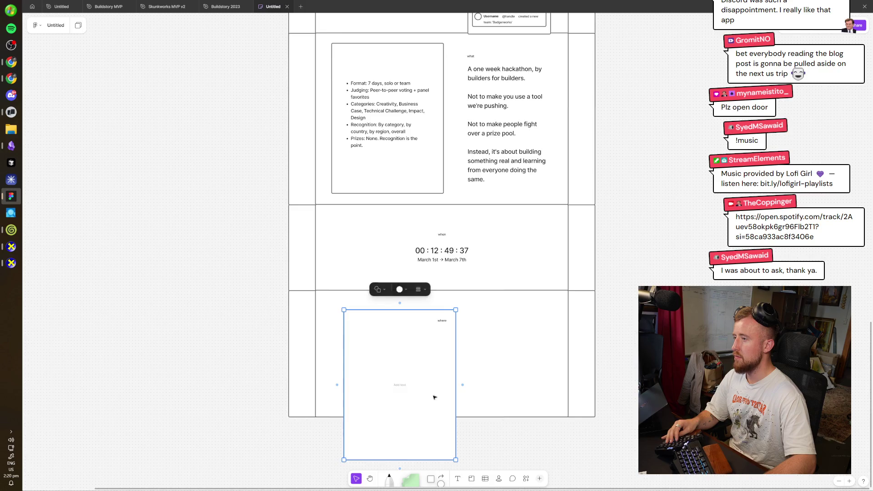
- Shorten the placeholder box in the where section by lowering its top edge
scroll(419, 354, up, 3)
drag(419, 351, 417, 255)
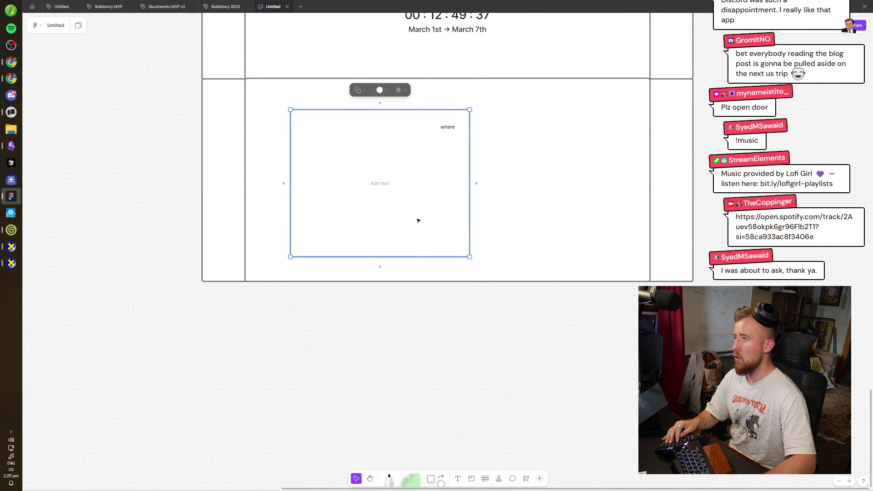
scroll(405, 204, up, 5)
drag(401, 387, 390, 386)
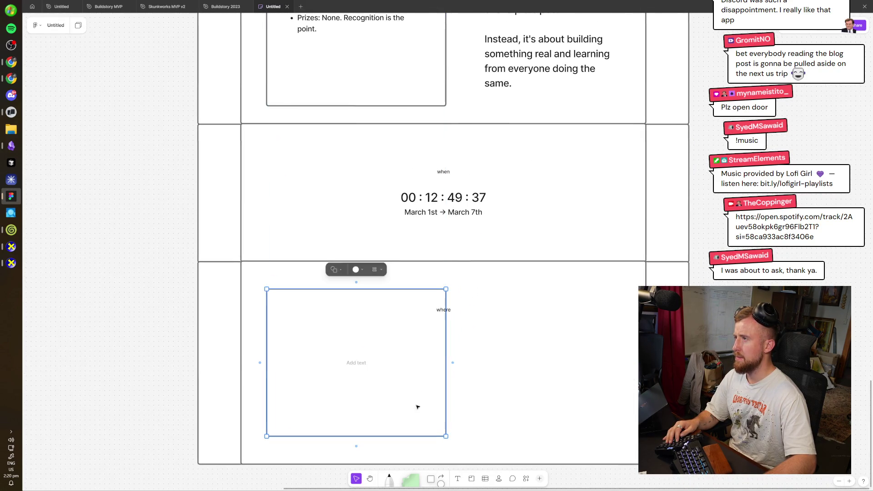
scroll(470, 393, down, 1)
click(444, 272)
click(411, 280)
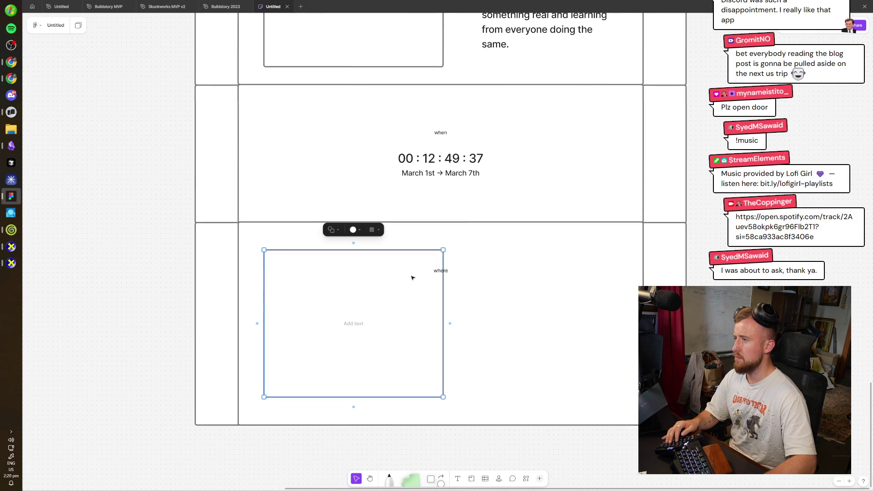
drag(434, 248, 418, 295)
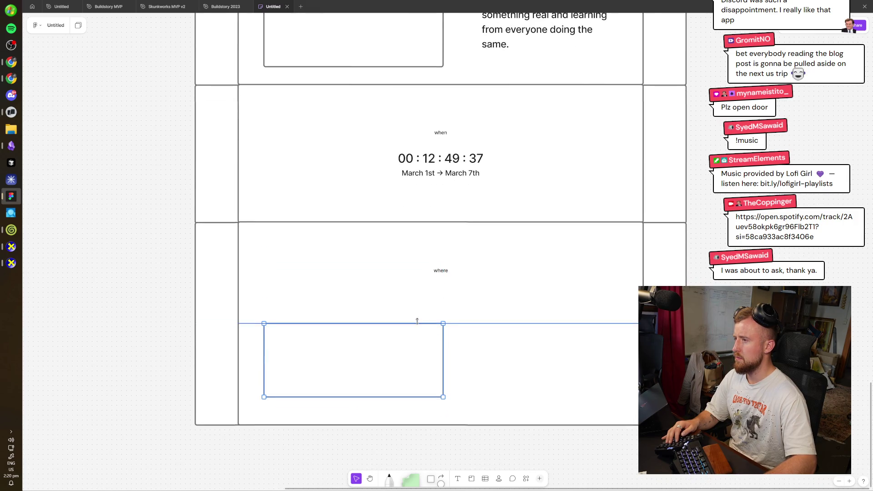
- Make the where row taller, extend the placeholder box and move it lower
click(556, 402)
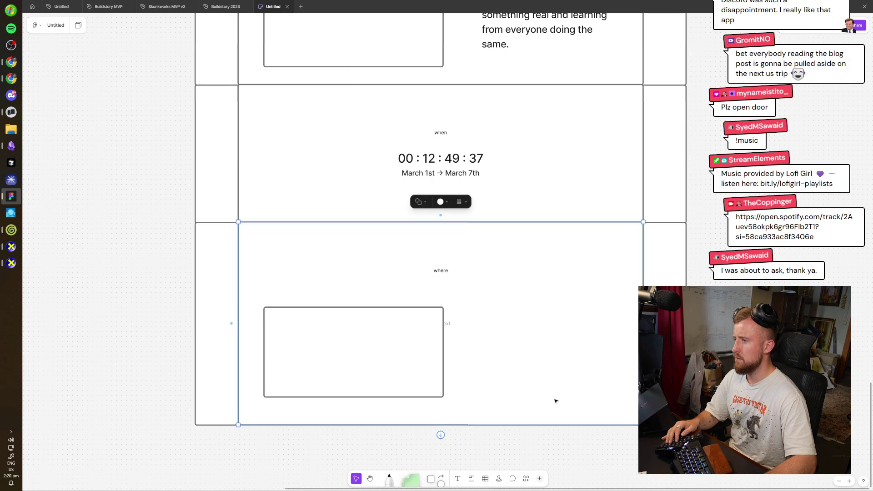
scroll(555, 402, down, 3)
drag(452, 317, 451, 396)
click(451, 317)
drag(451, 317, 428, 400)
click(396, 255)
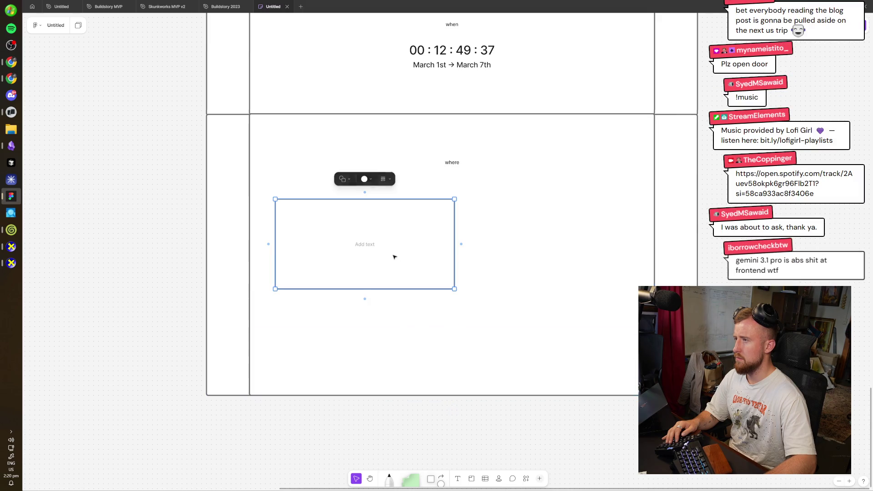
drag(396, 255, 405, 339)
- Pick existing body text on the board to reuse for the where description
scroll(412, 236, up, 3)
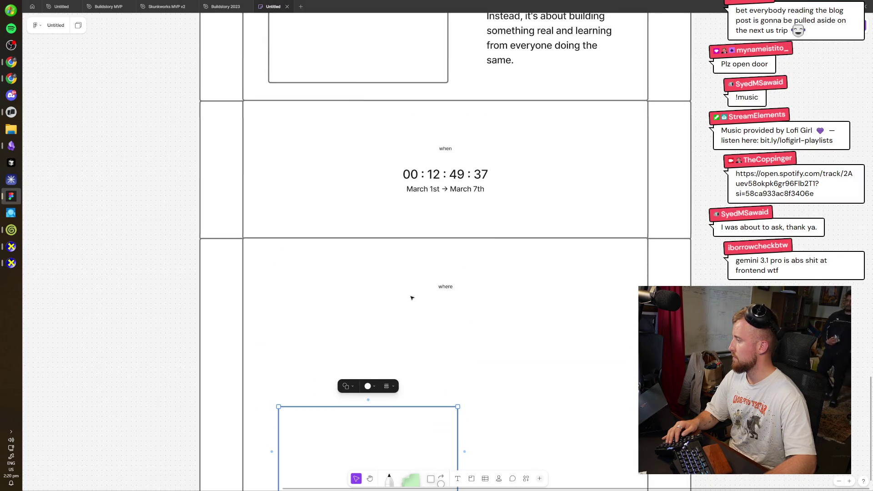
scroll(412, 297, up, 1)
click(446, 233)
scroll(455, 272, up, 5)
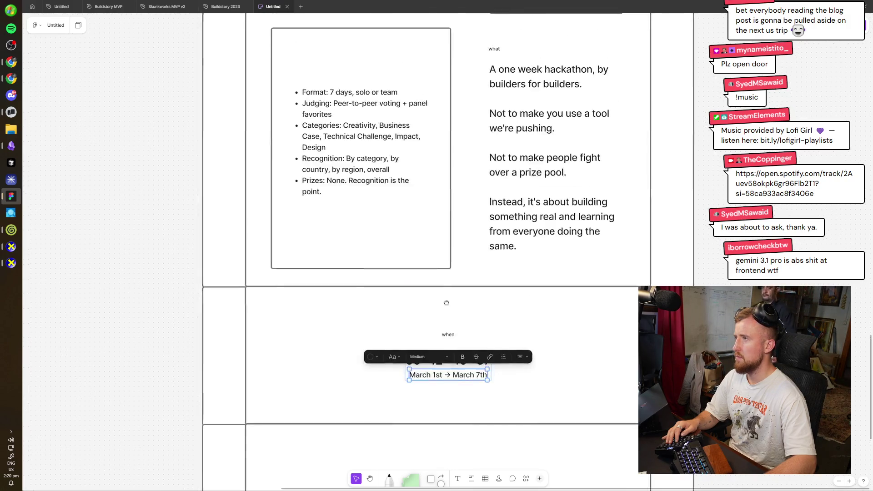
scroll(462, 276, down, 1)
scroll(491, 319, down, 6)
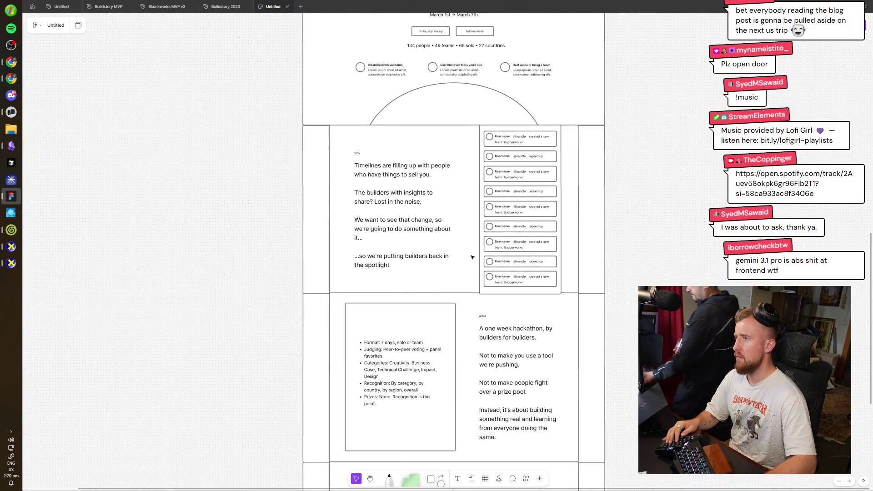
scroll(456, 306, up, 3)
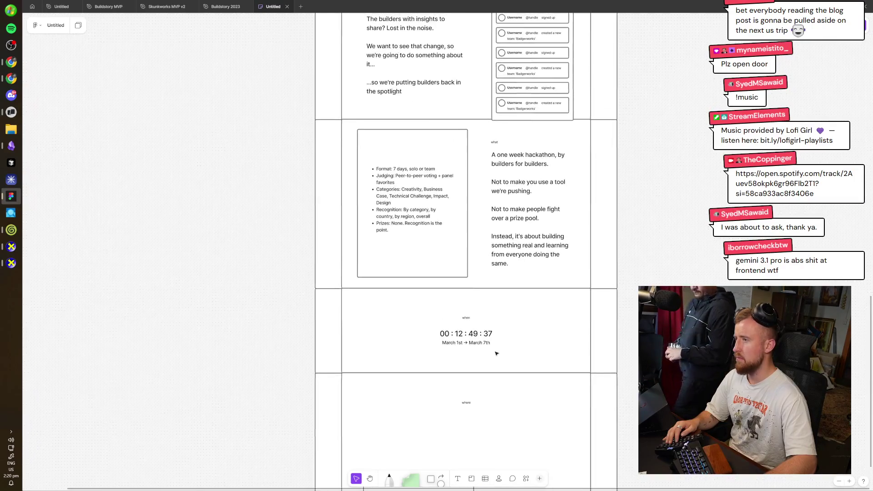
scroll(483, 170, down, 3)
click(483, 170)
scroll(483, 171, down, 2)
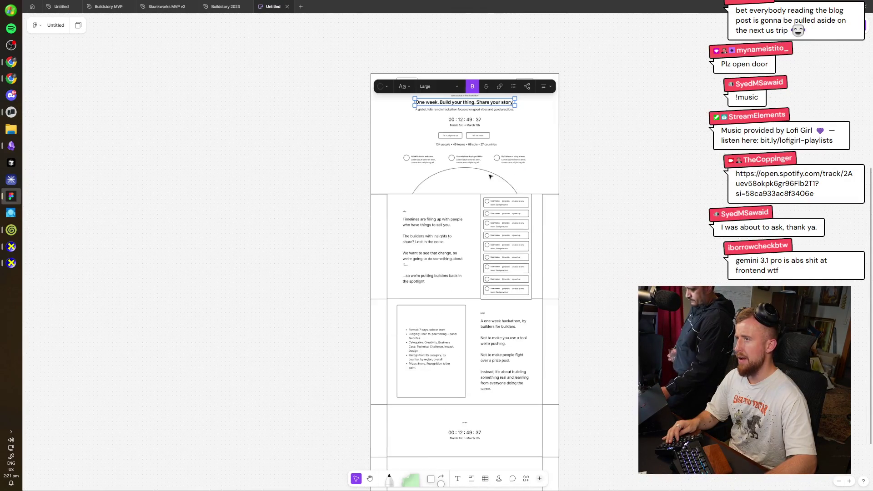
- Paste a copy of the why paragraph and retype it as 'Fully remote. Globally open. Forum + Discord.'
scroll(486, 171, up, 3)
key(Tab)
scroll(591, 374, down, 10)
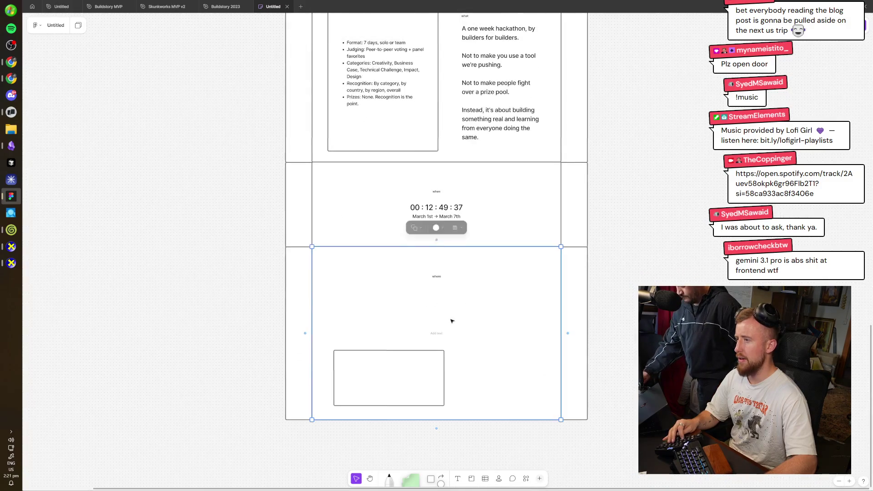
scroll(452, 297, up, 3)
drag(540, 292, 573, 293)
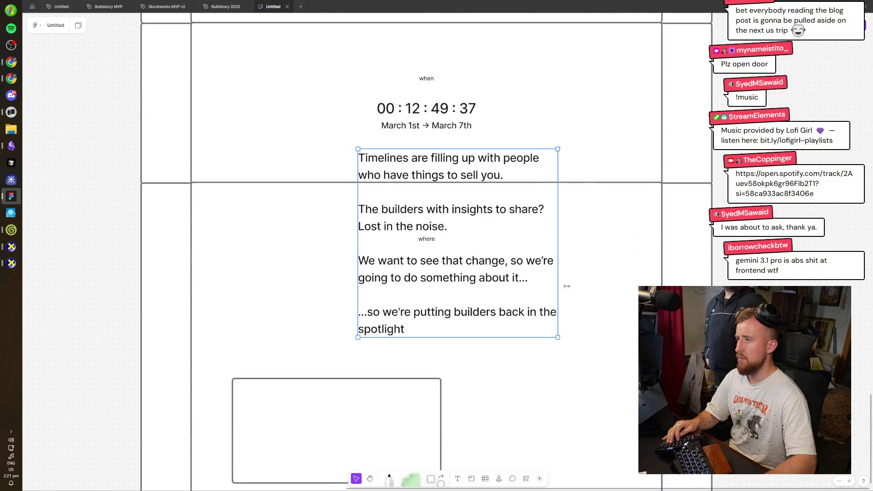
double_click(465, 278)
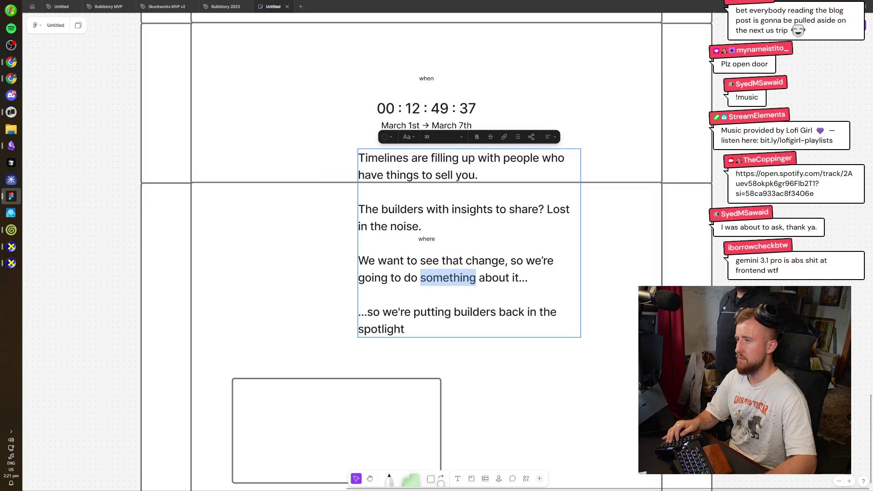
key(ctrl+a)
text(Fully remote)
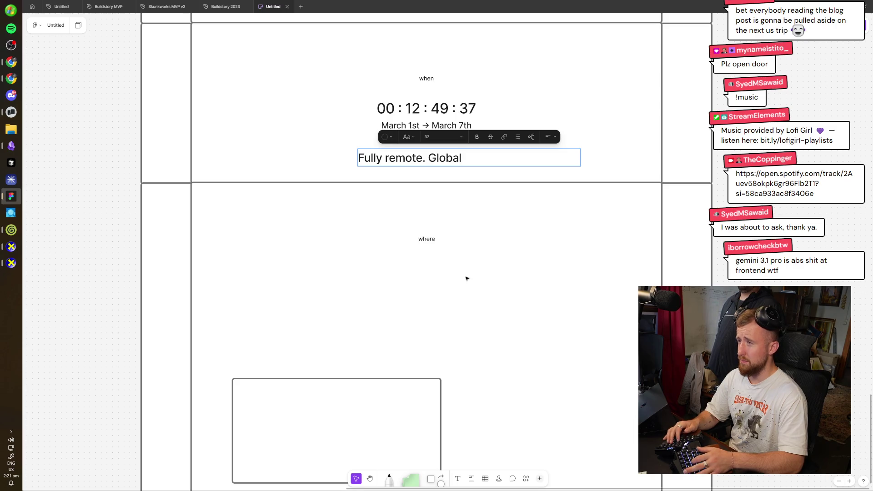
text(y open.)
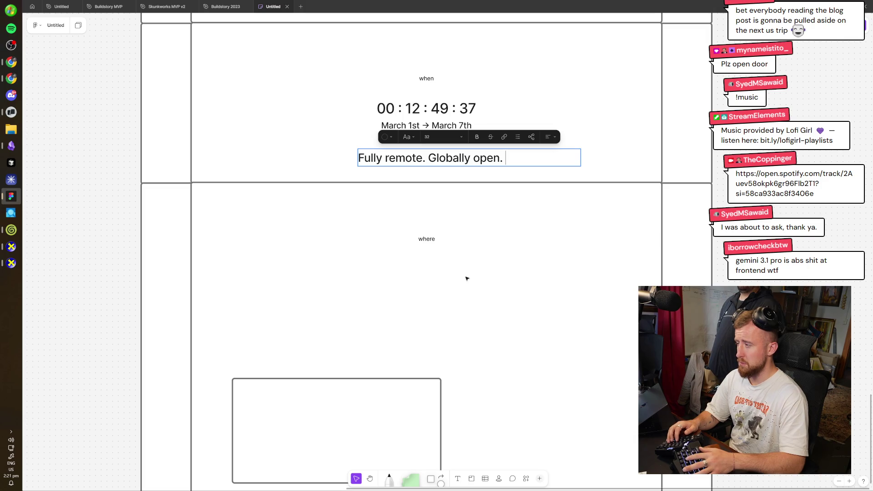
text(ru D)
key(BackSpace)
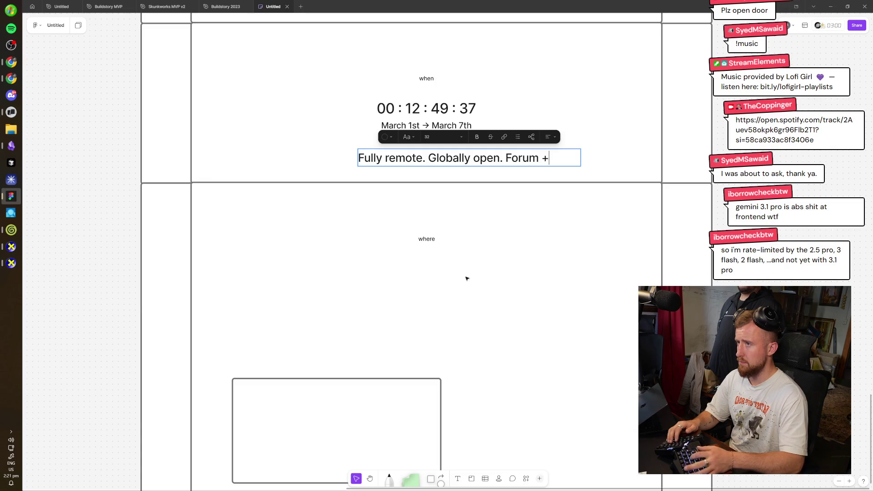
text(ord.)
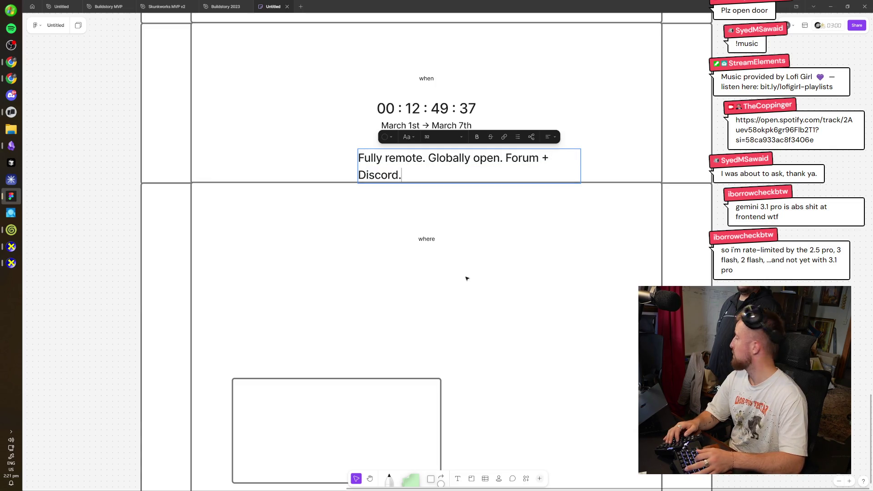
- Fit the new text on one line, centred beneath the where heading
key(Escape)
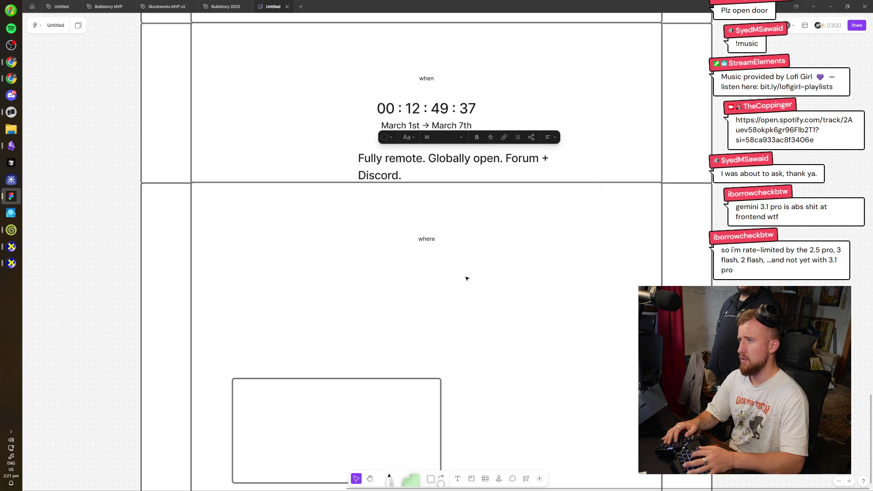
key(shift+Down)
key(shift+Down)
key(shift+Down)
key(shift+Down)
key(shift+Down)
key(shift+Down)
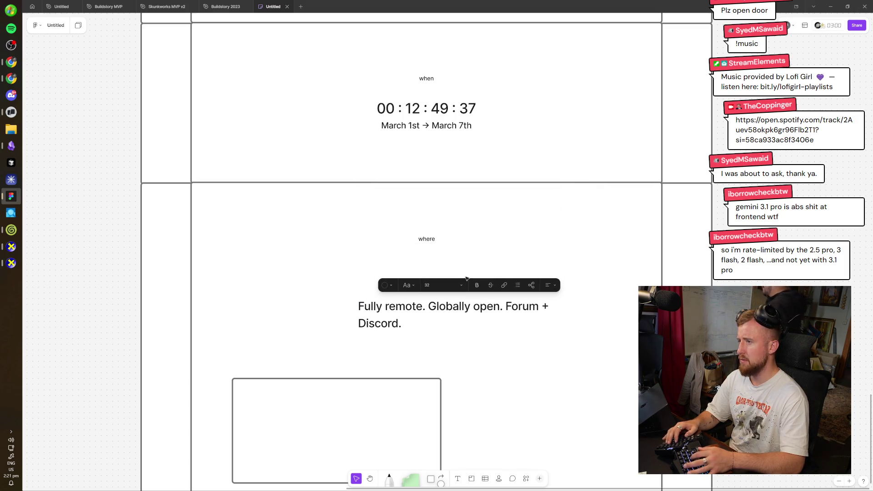
mouse_move(579, 315)
mouse_down()
mouse_move(594, 314)
mouse_move(528, 286)
mouse_move(543, 276)
mouse_up()
key(Escape)
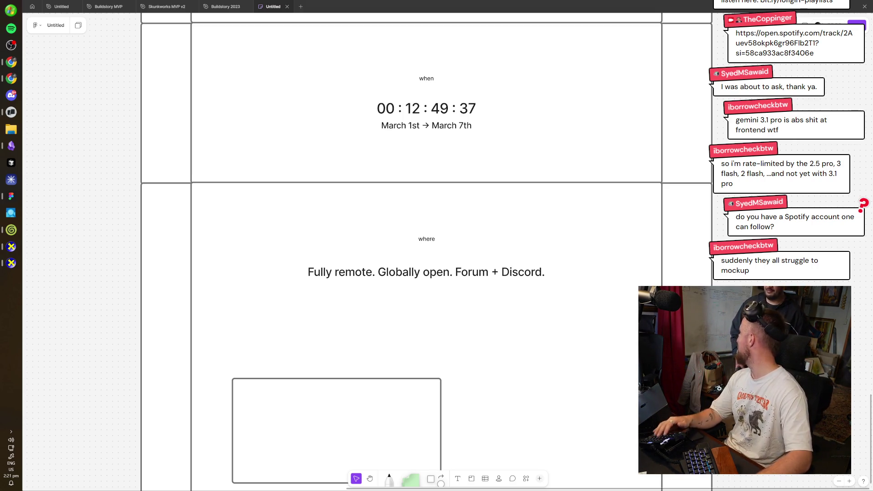
scroll(476, 378, down, 5)
- Resize and move the where placeholder rectangle into a smaller card under the text
scroll(487, 350, up, 4)
click(379, 328)
drag(381, 299, 381, 270)
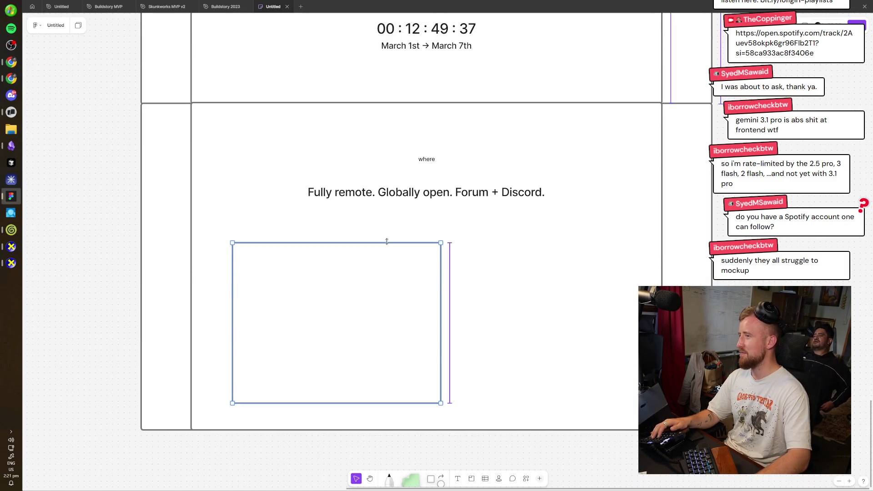
drag(380, 302, 383, 263)
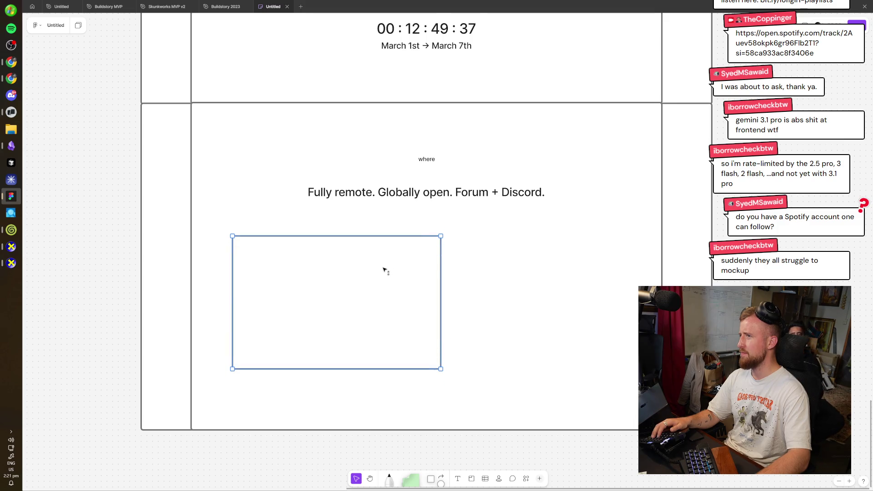
drag(440, 289, 387, 289)
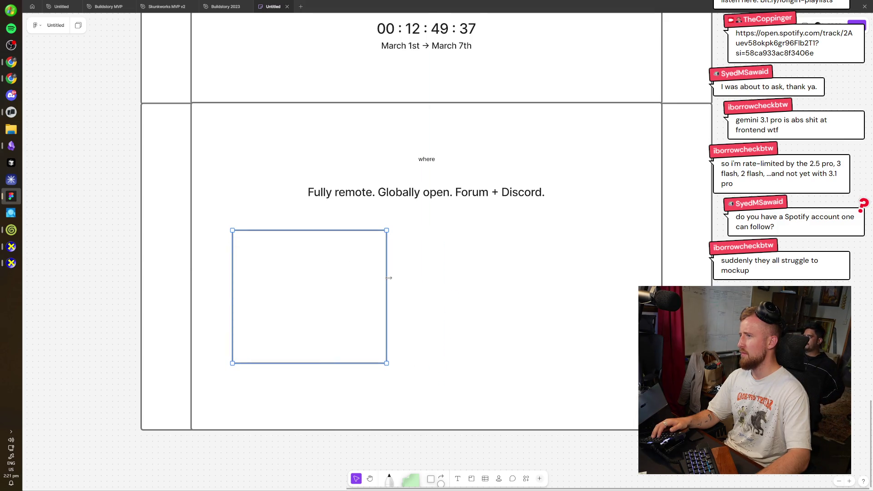
drag(319, 363, 353, 340)
mouse_move(344, 300)
mouse_down()
mouse_move(548, 302)
mouse_move(515, 298)
mouse_up()
key(ctrl+z)
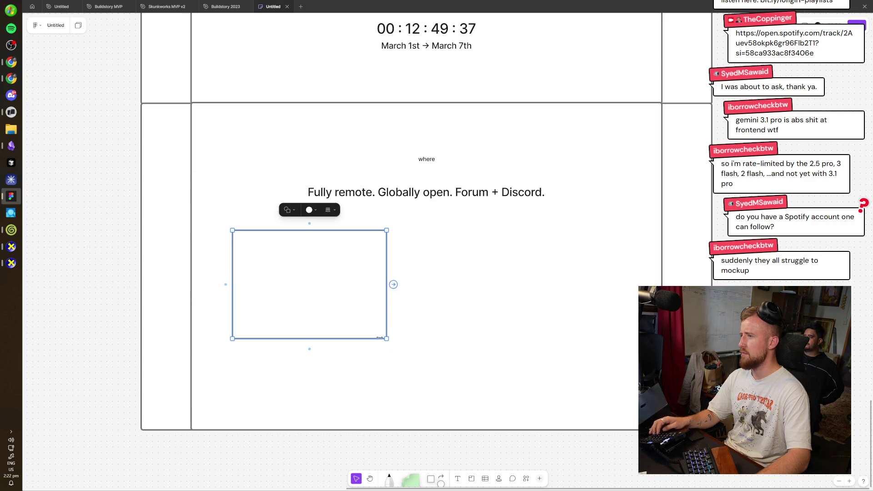
drag(387, 339, 343, 334)
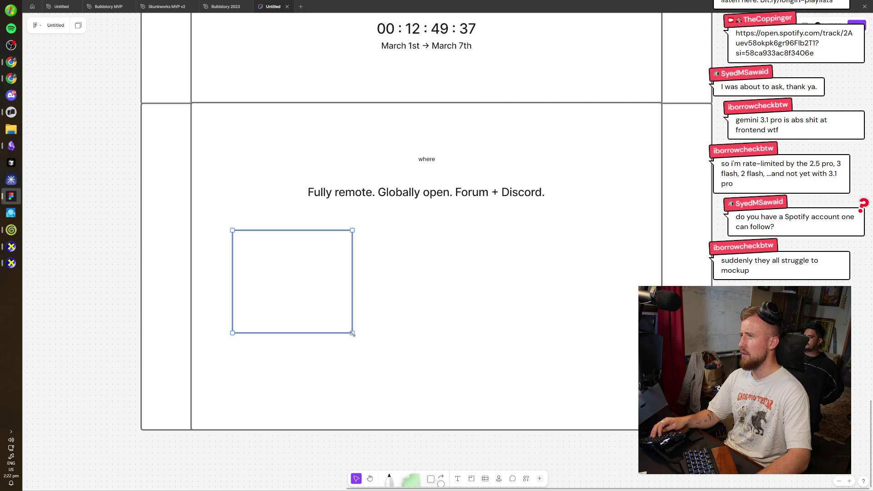
- Duplicate the card into three evenly spaced cards in the where section, then switch to Claude
drag(341, 300, 594, 296)
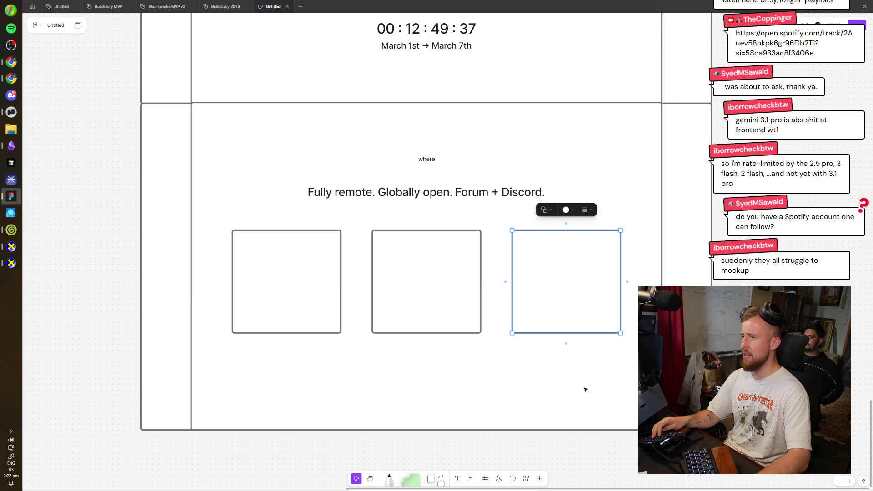
drag(357, 296, 444, 296)
drag(605, 458, 332, 244)
click(399, 382)
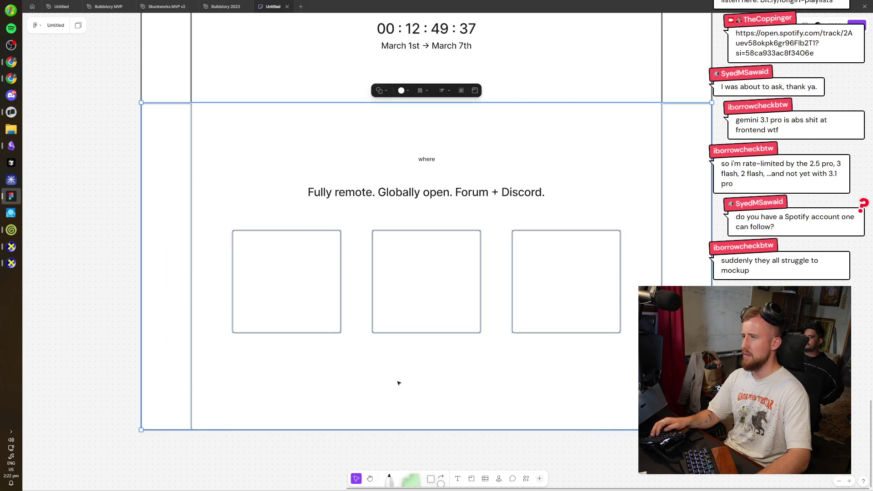
key(Escape)
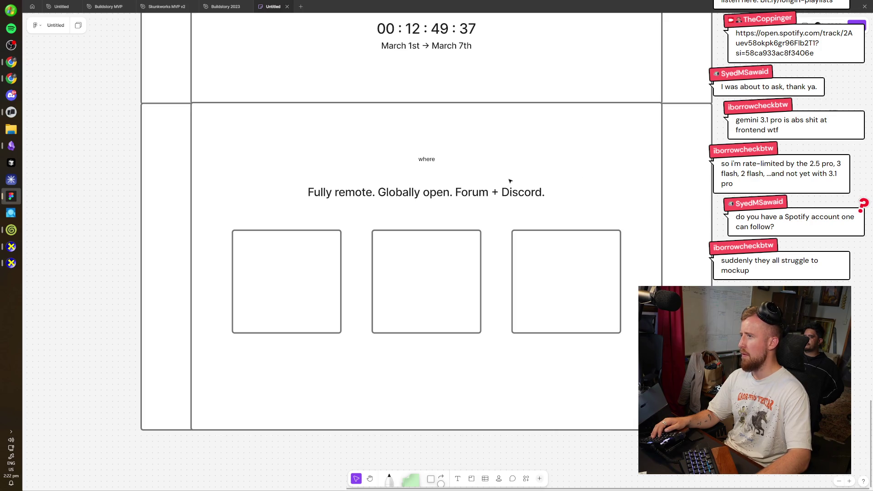
key(alt+Tab)
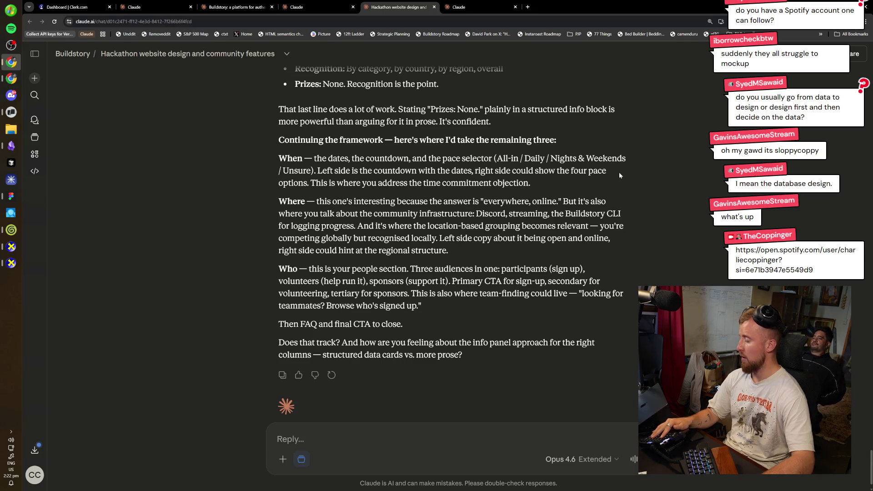
- Scroll through Claude's When, Where and Who plan, then return to the FigJam board
scroll(612, 168, down, 1)
scroll(511, 232, up, 2)
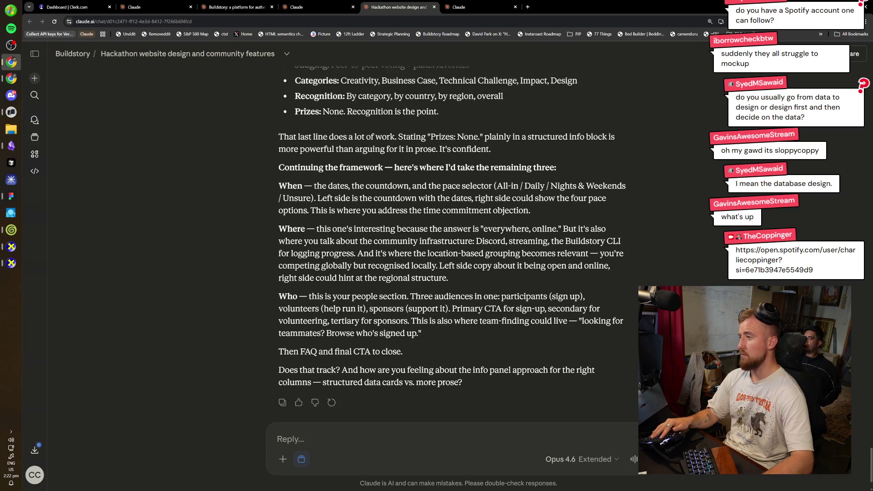
key(alt+Tab)
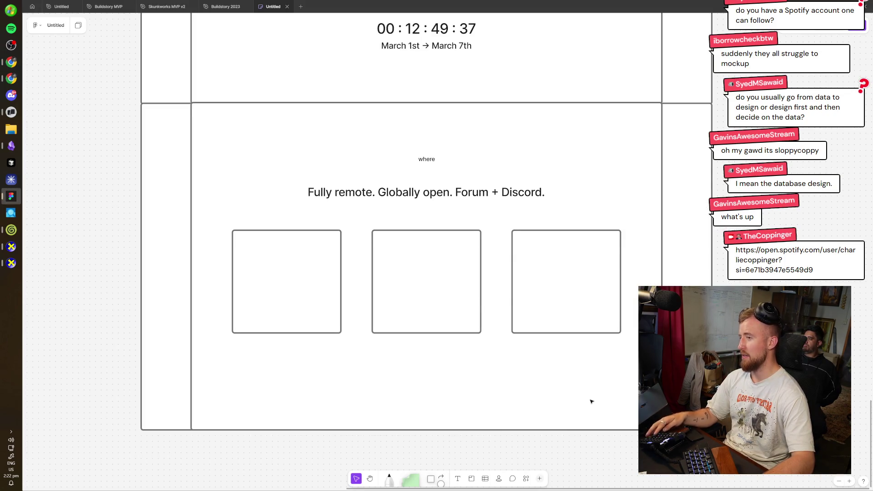
- Raise the Where section's bottom edge and nudge its heading, text and three boxes into place
click(592, 401)
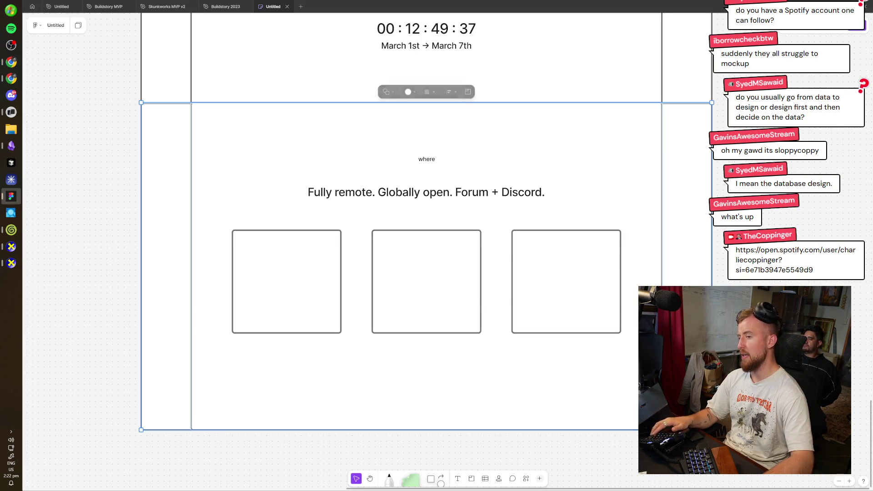
drag(651, 430, 651, 390)
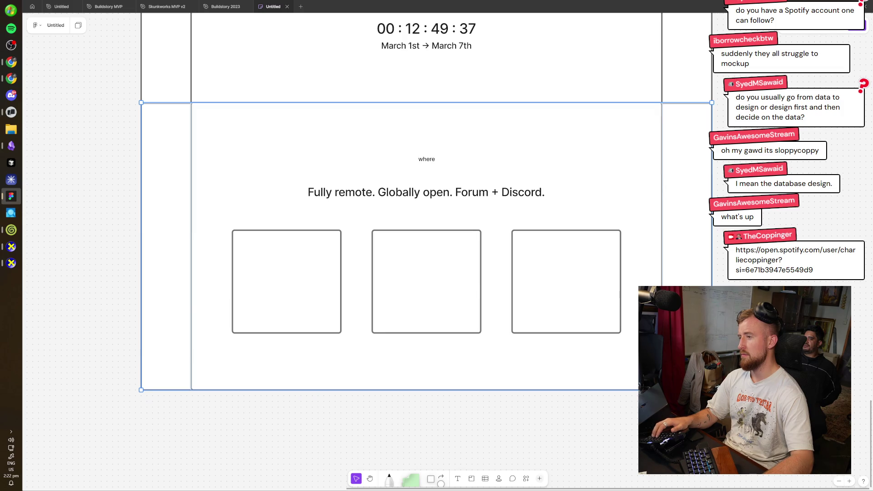
drag(638, 352, 263, 158)
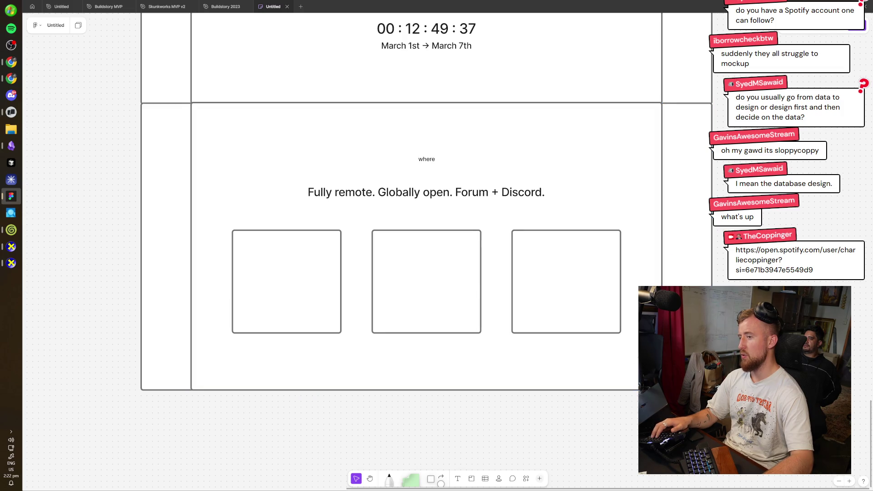
drag(294, 241, 294, 244)
click(419, 404)
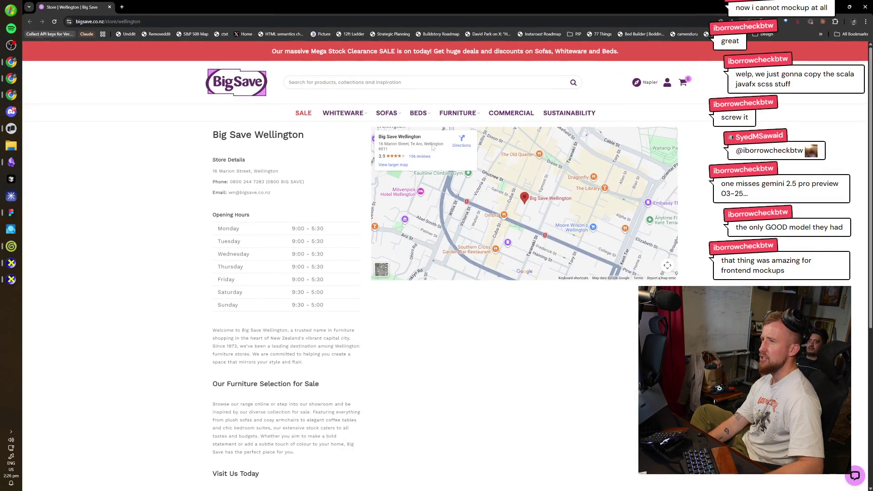
- Open the Mattress Only listing from the BEDS menu and scroll through it
mouse_move(418, 113)
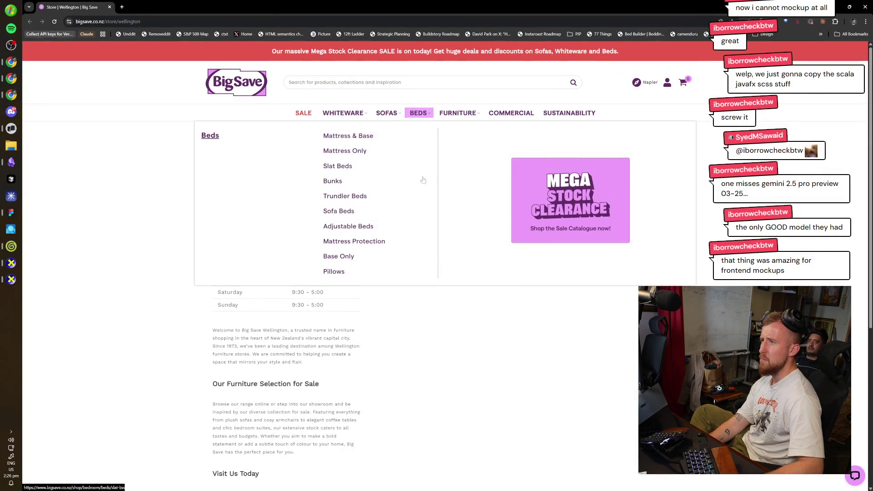
click(369, 150)
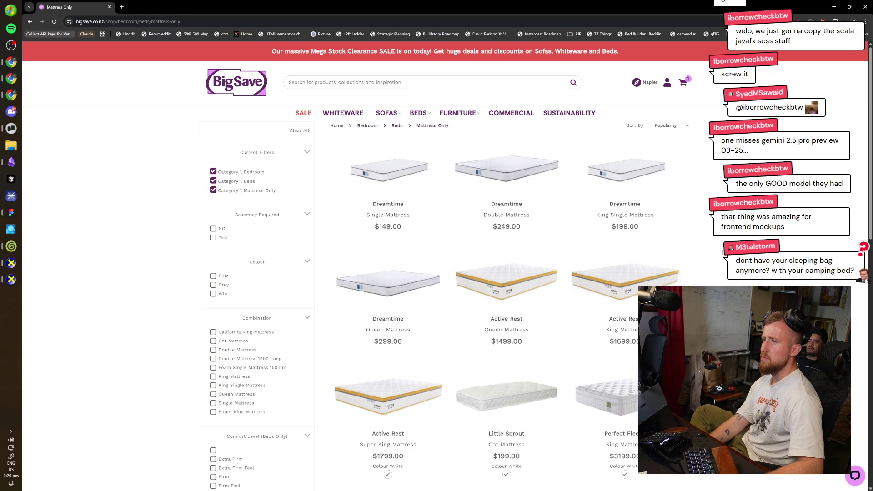
scroll(724, 255, down, 3)
scroll(723, 256, down, 2)
scroll(722, 258, up, 5)
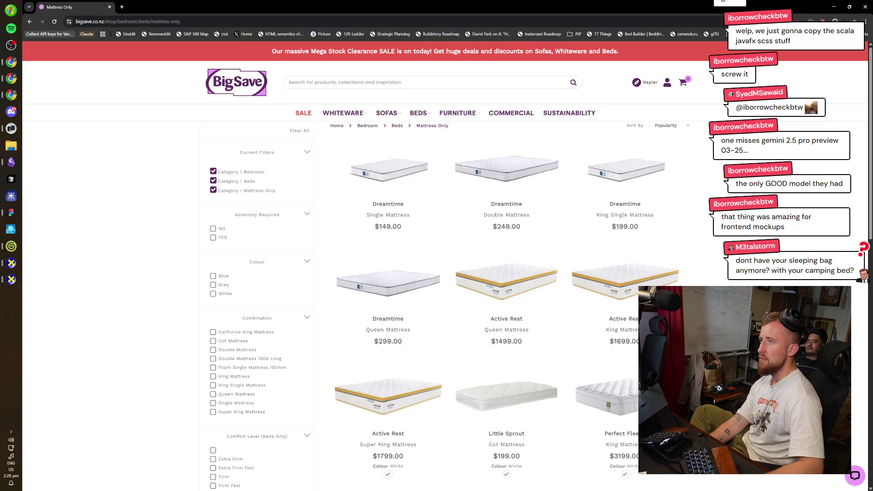
- Open the Dreamtime Single Mattress page and browse its photos
click(380, 168)
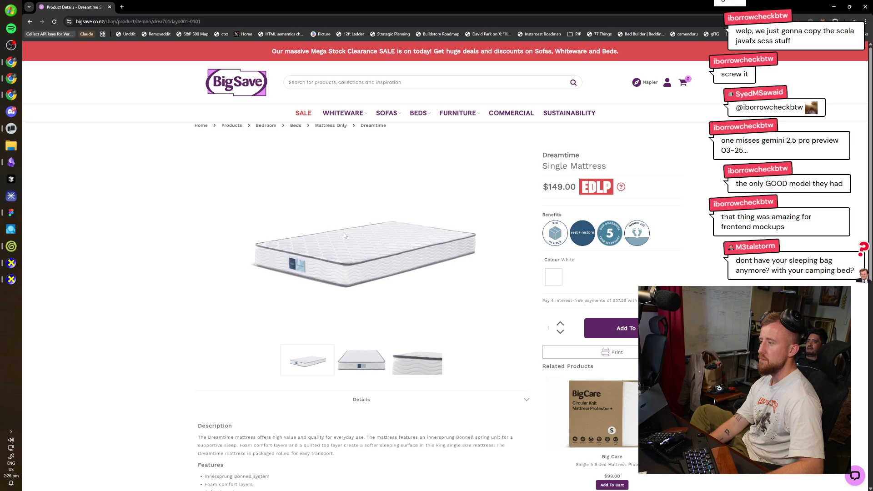
click(389, 365)
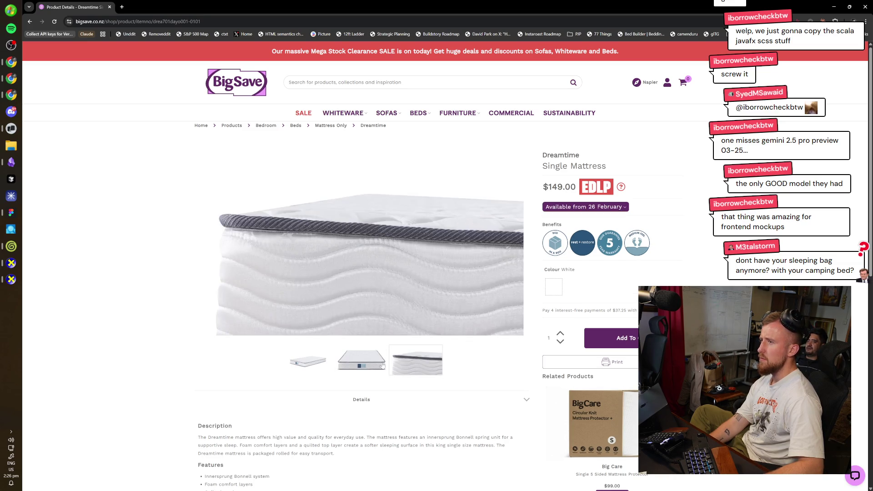
double_click(312, 369)
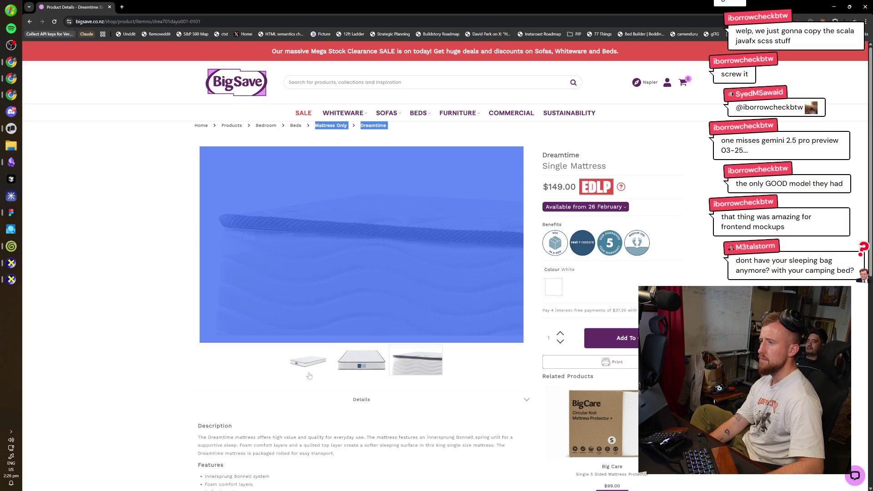
click(157, 352)
scroll(157, 352, down, 5)
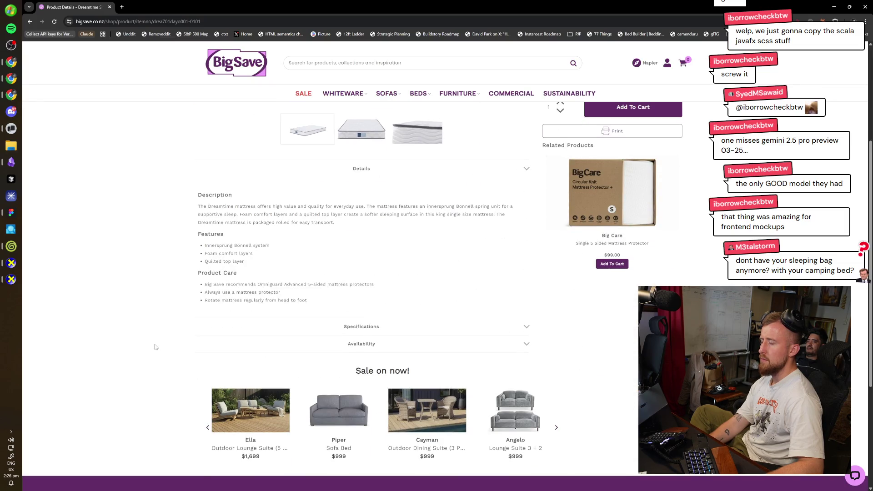
scroll(154, 347, down, 2)
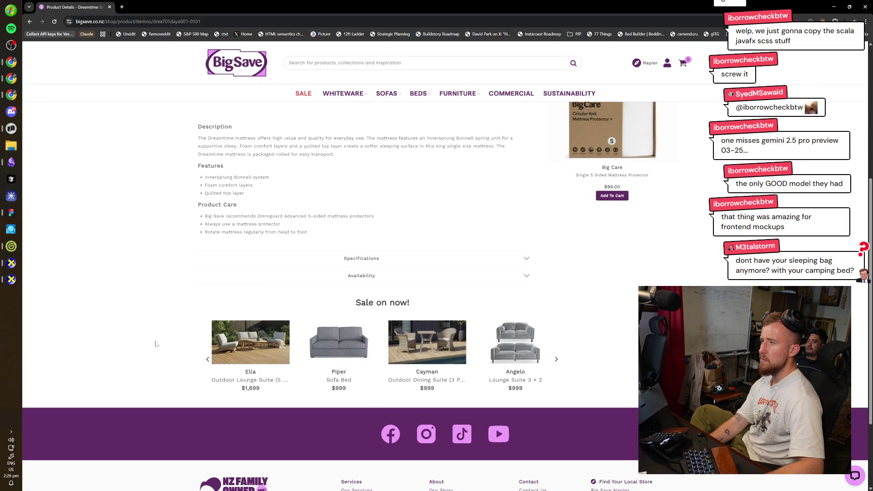
scroll(156, 345, up, 5)
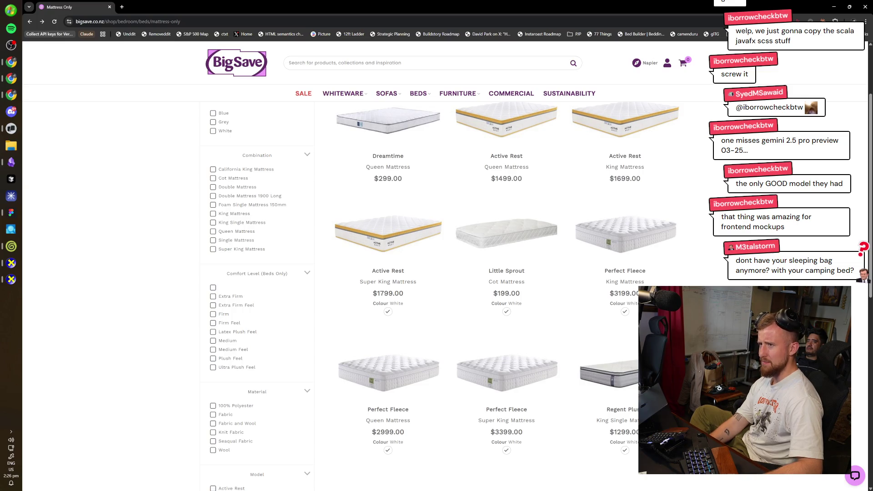
- Back on the listing, tick Single Mattress under the Combination filter
scroll(726, 262, down, 3)
scroll(727, 261, down, 3)
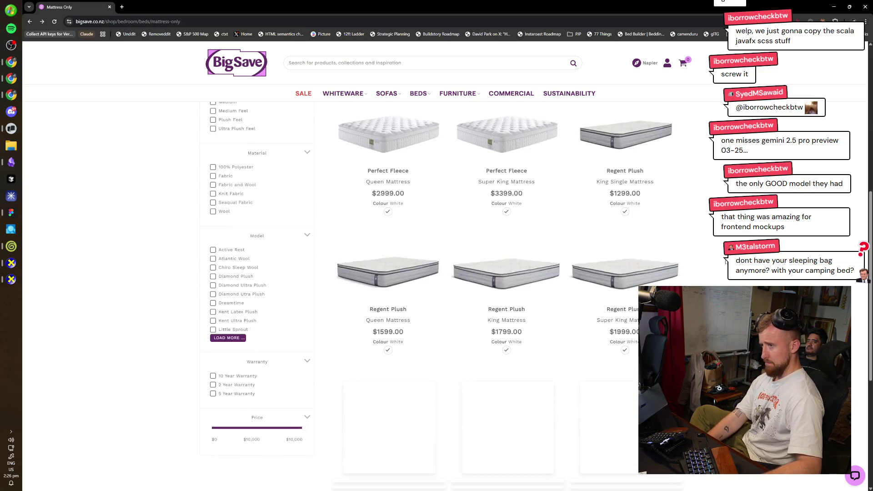
scroll(245, 289, down, 1)
scroll(245, 289, up, 3)
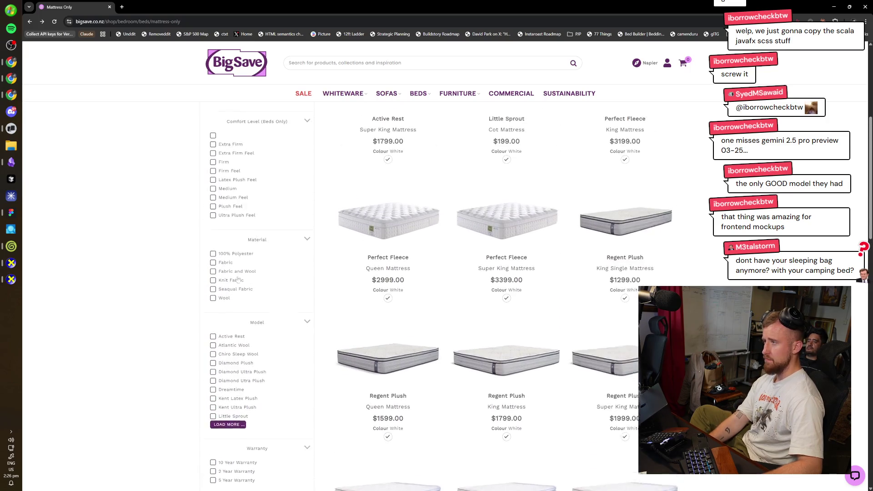
scroll(245, 289, up, 2)
scroll(238, 278, up, 2)
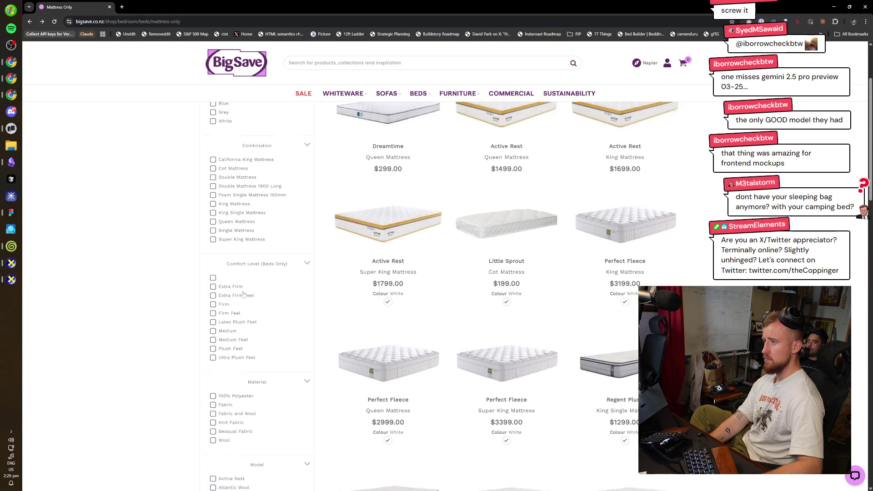
scroll(258, 289, up, 4)
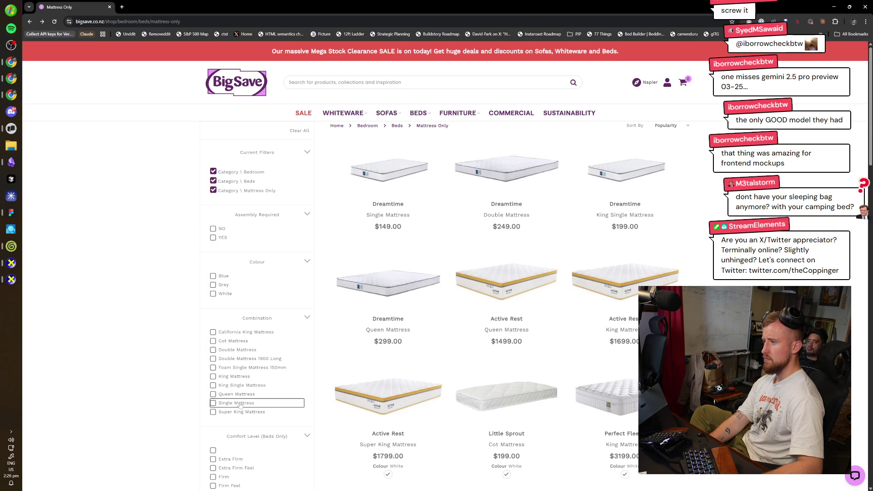
click(237, 403)
scroll(208, 378, down, 2)
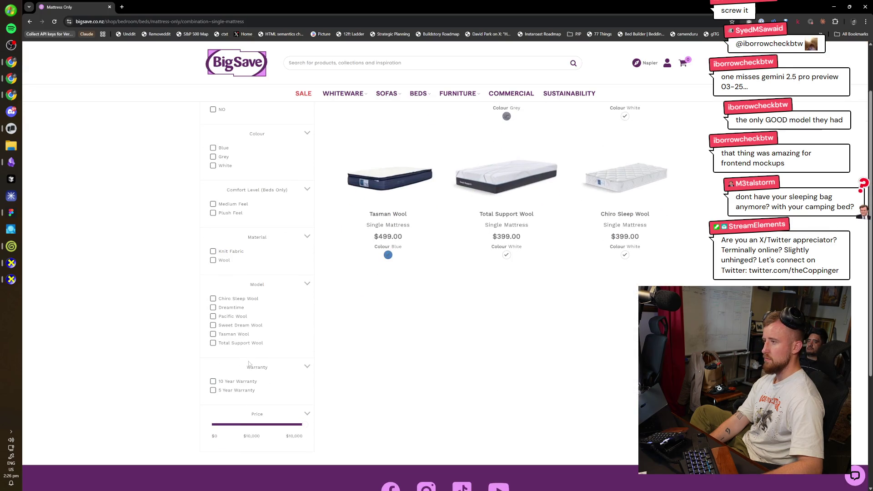
scroll(389, 385, up, 2)
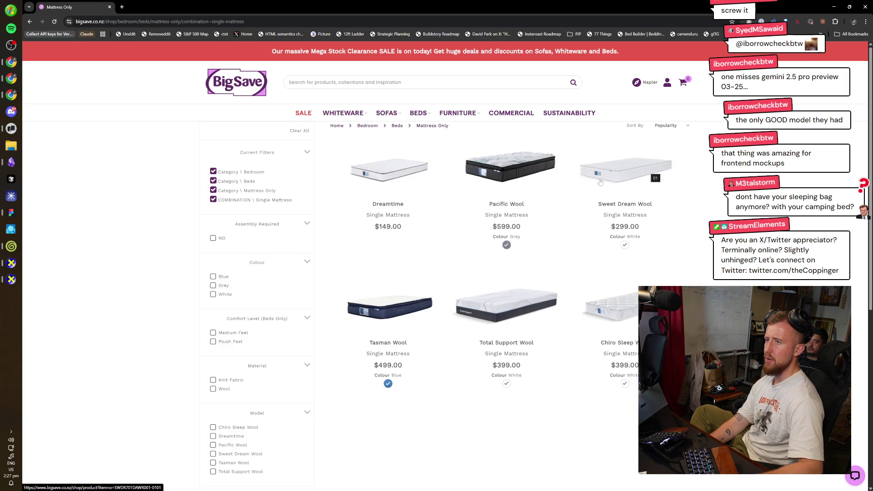
- Open the Dreamtime single mattress details and expand its Specifications and Availability sections
click(389, 165)
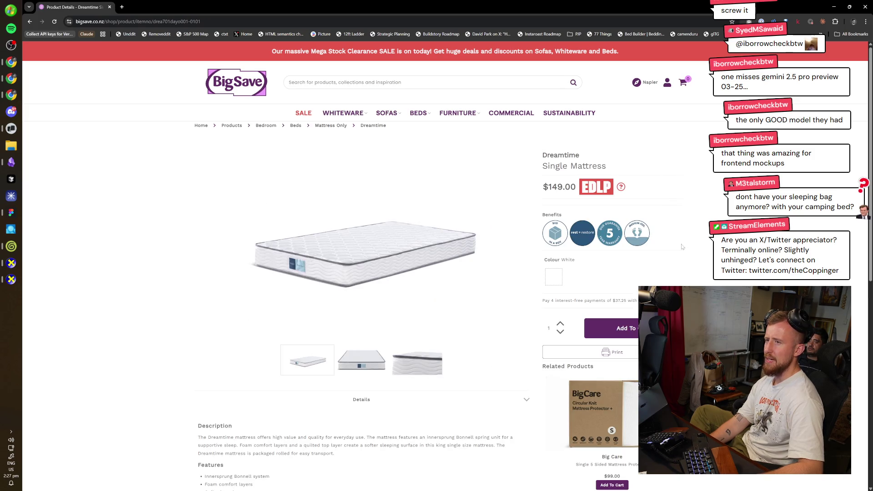
scroll(403, 297, down, 4)
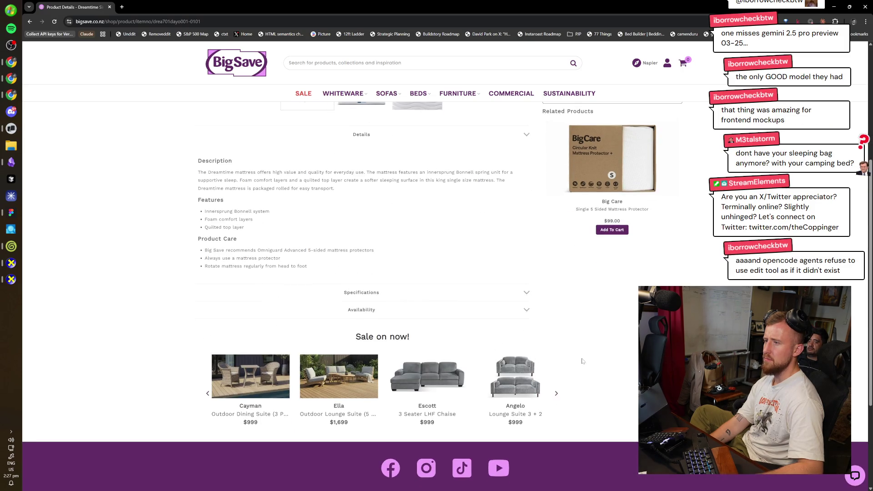
scroll(466, 358, down, 1)
click(467, 344)
click(466, 326)
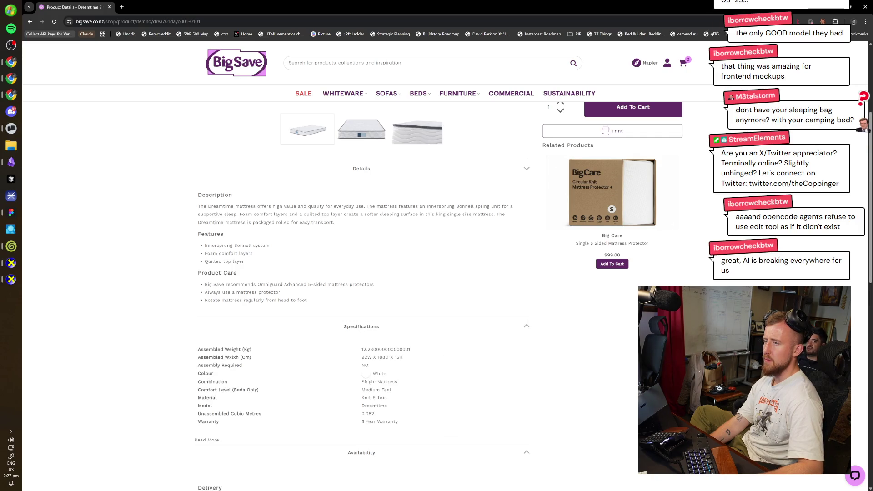
scroll(399, 342, down, 1)
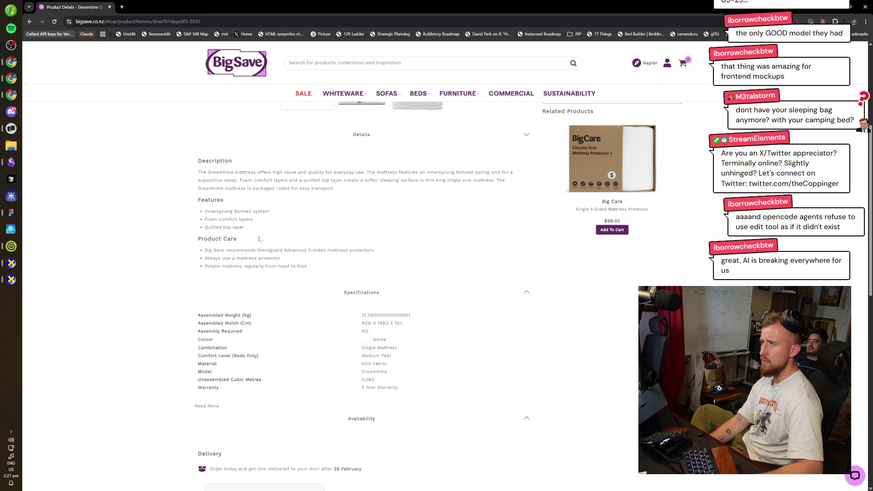
scroll(295, 317, up, 6)
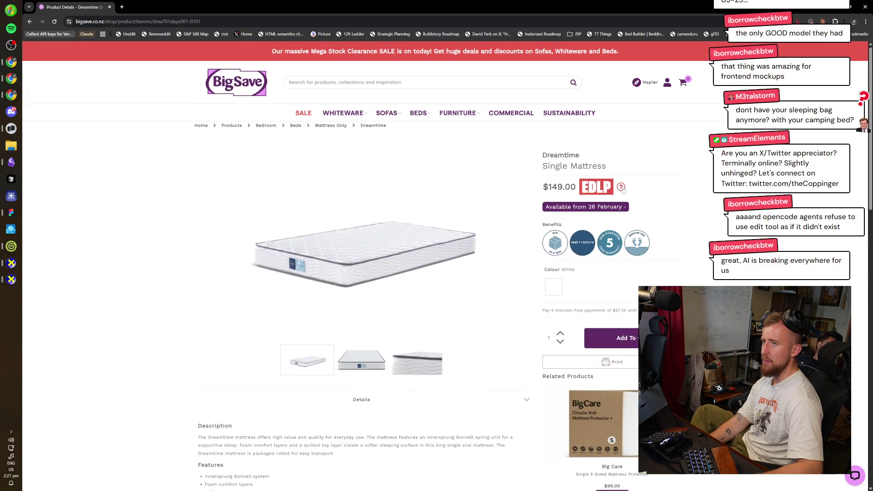
- View and close the EDLP price explanation, then open the Sweet Dream Wool mattress page
click(621, 187)
click(614, 199)
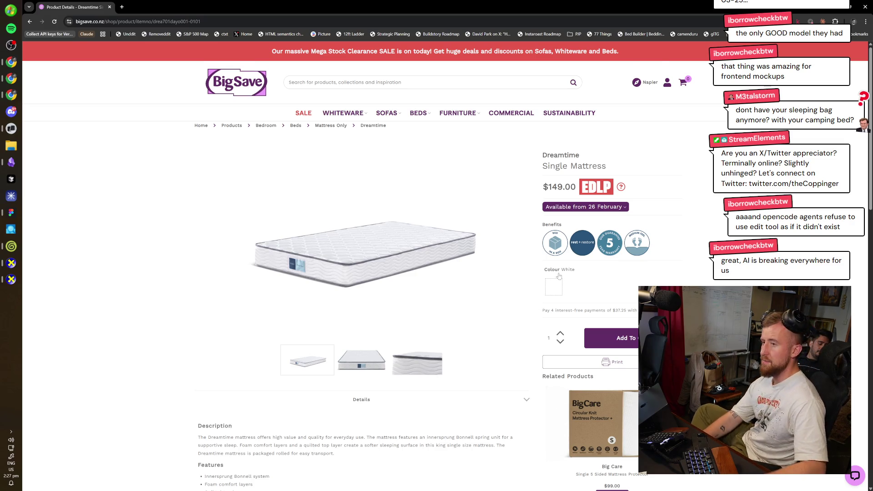
scroll(531, 319, down, 5)
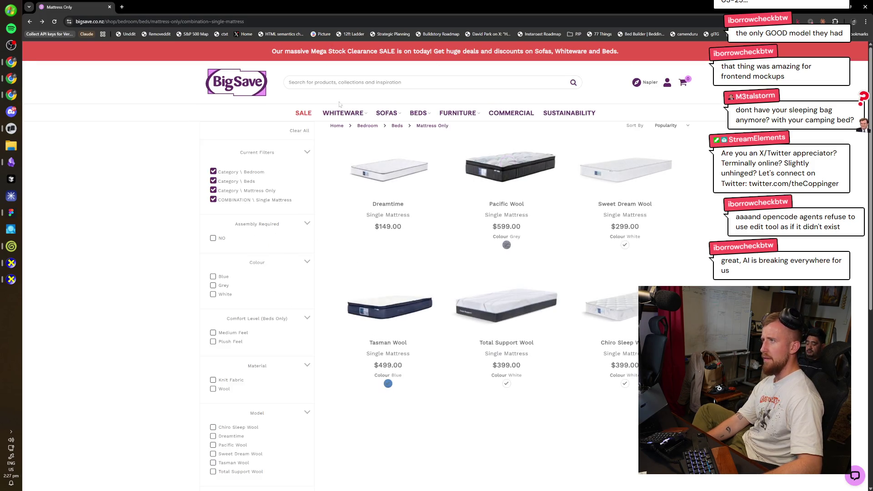
click(608, 180)
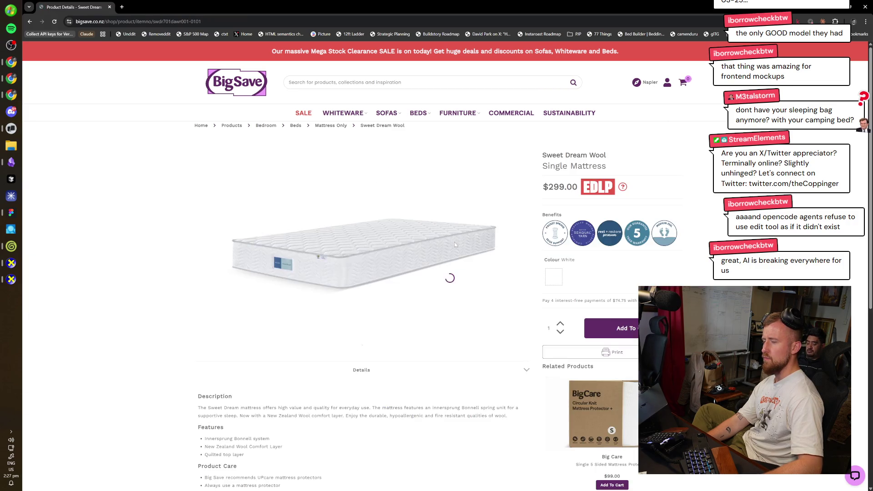
- View the Sweet Dream Wool wool-farm, flat and angled photos, then return to FigJam
scroll(411, 264, down, 4)
scroll(410, 265, up, 5)
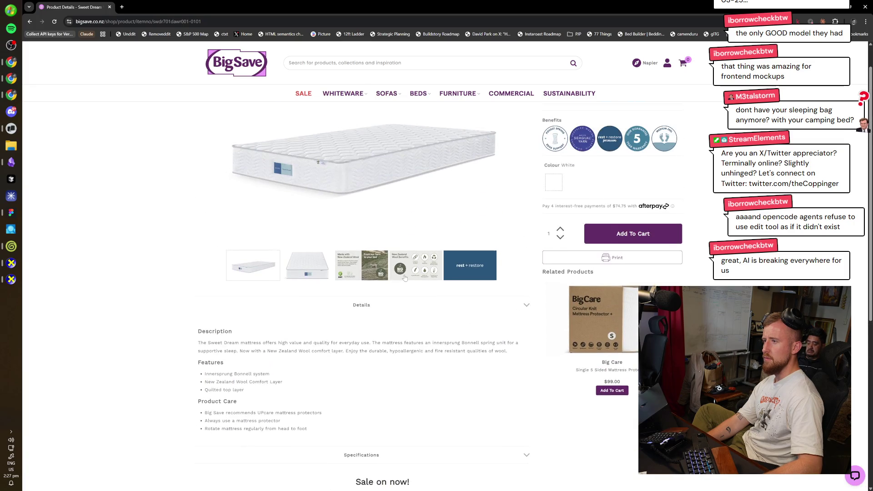
click(344, 363)
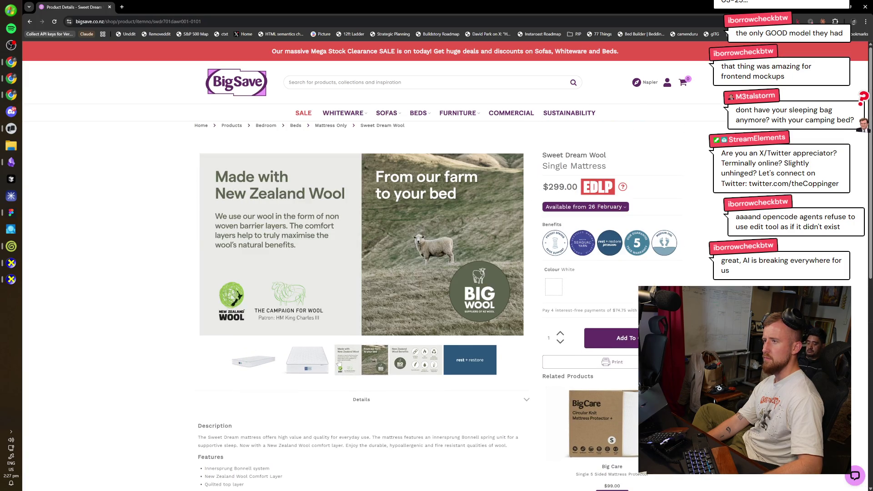
click(320, 362)
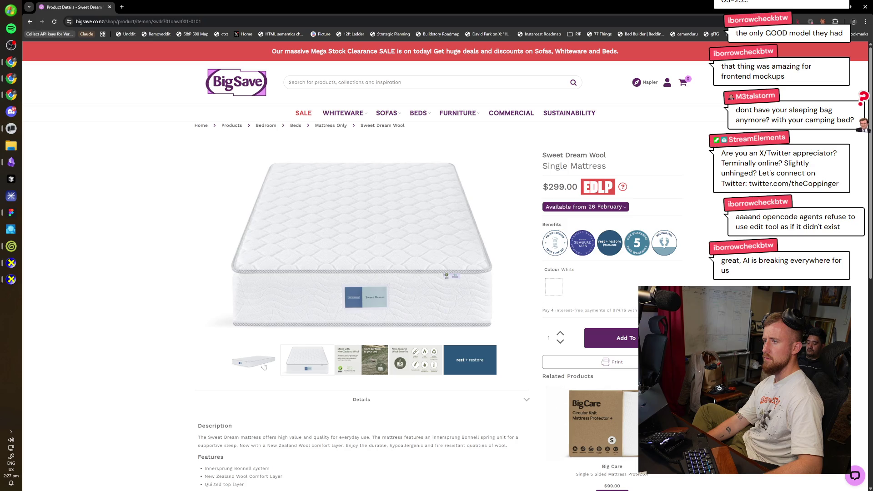
click(264, 366)
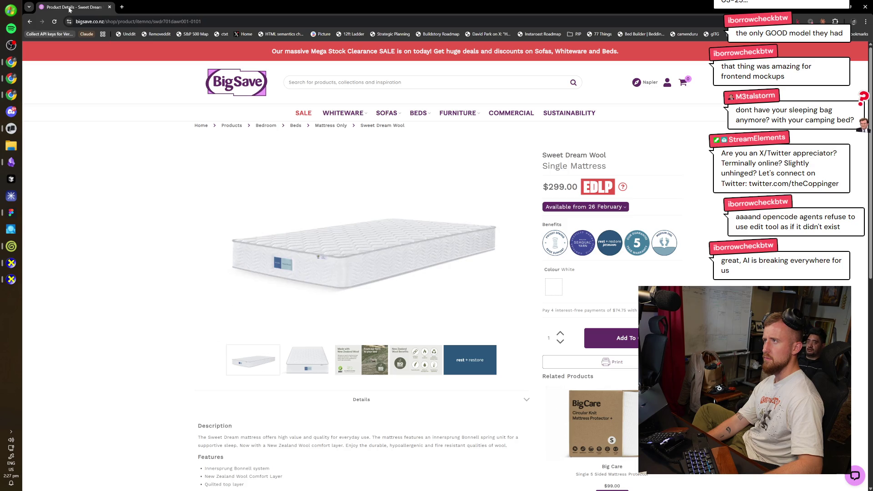
key(alt+Tab)
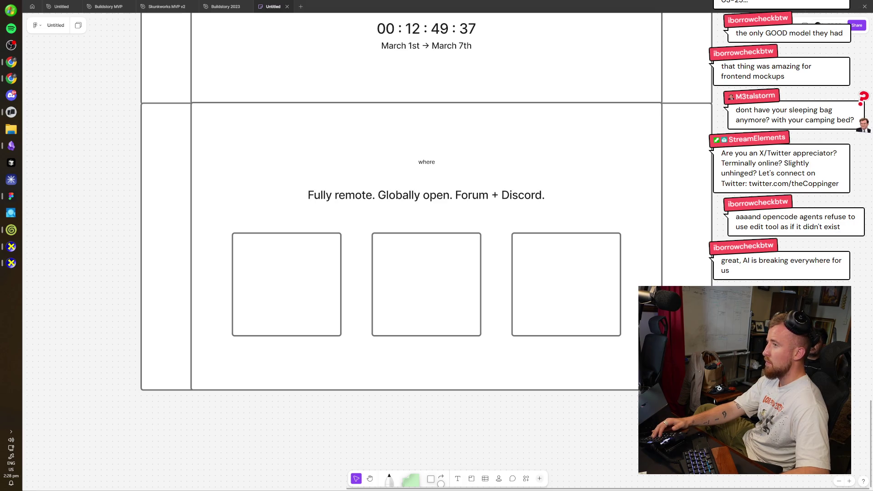
- Select the where section and place a duplicate of it directly below
click(541, 314)
key(alt+Tab)
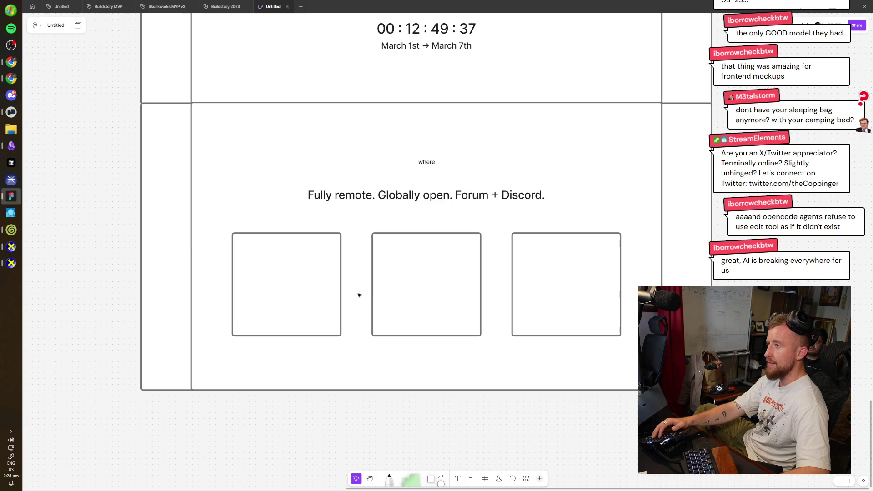
scroll(424, 255, up, 2)
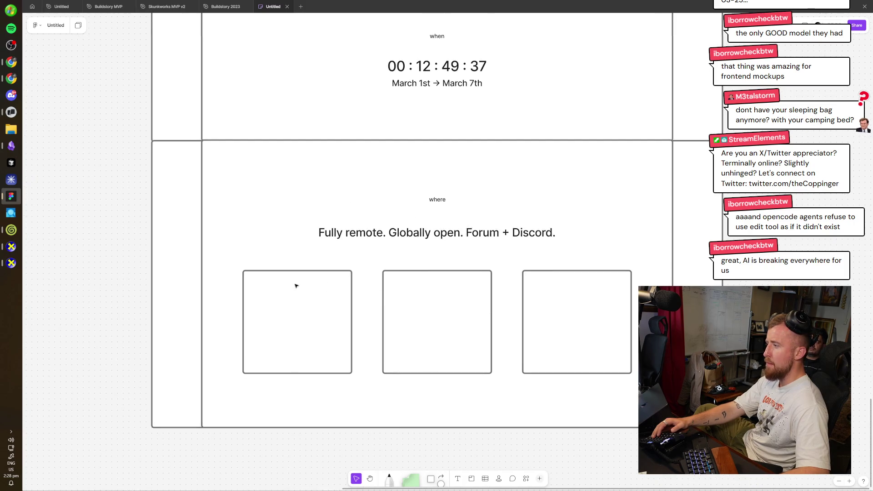
scroll(434, 278, up, 1)
scroll(437, 318, down, 2)
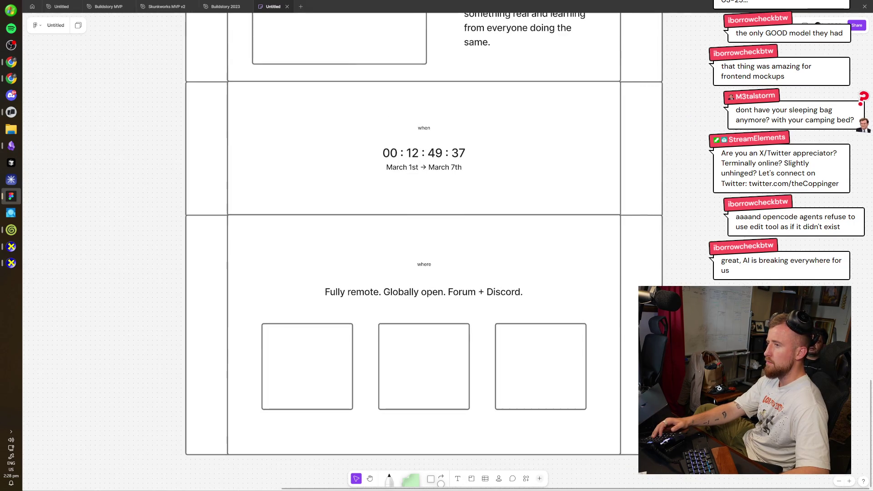
click(517, 295)
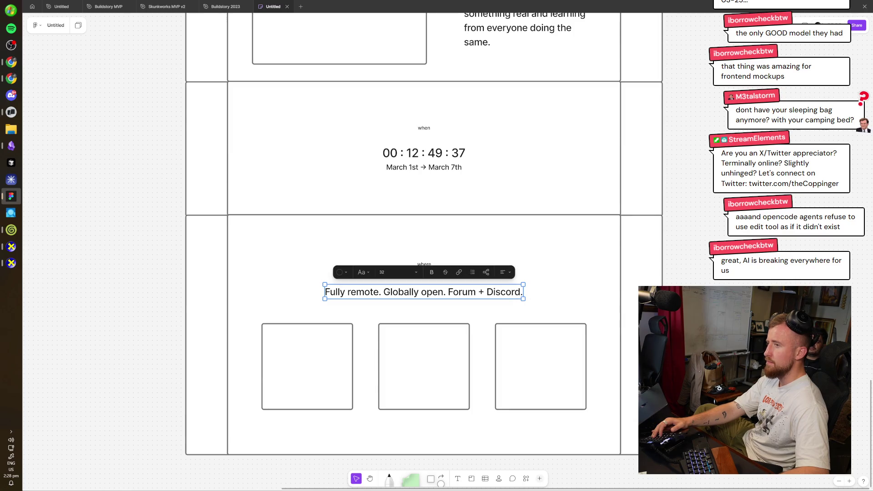
key(Escape)
scroll(424, 245, down, 3)
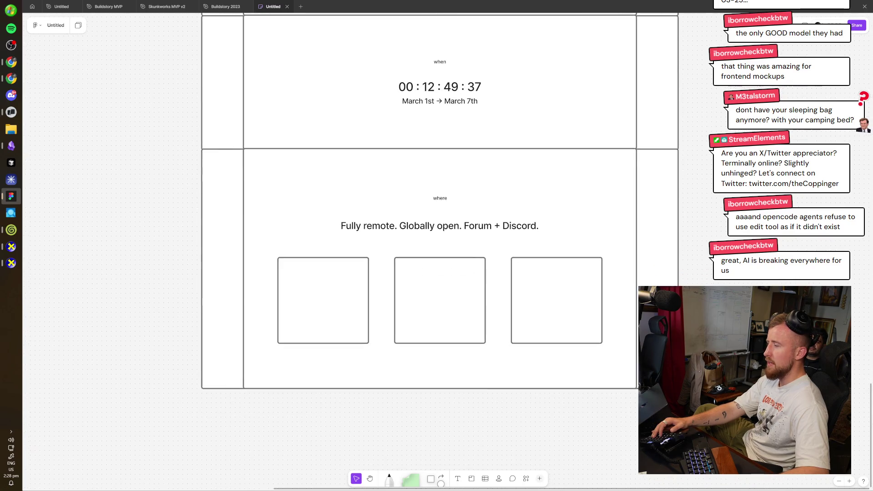
drag(731, 395, 150, 168)
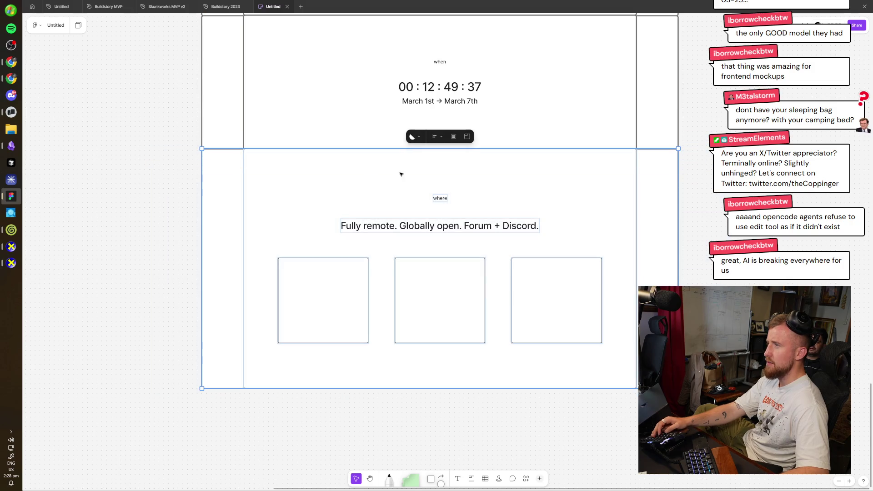
scroll(400, 172, down, 3)
drag(489, 197, 488, 323)
click(570, 291)
scroll(466, 277, up, 3)
- After checking the Hackathon website chat, relabel the copy's small heading 'who'
key(alt+Tab)
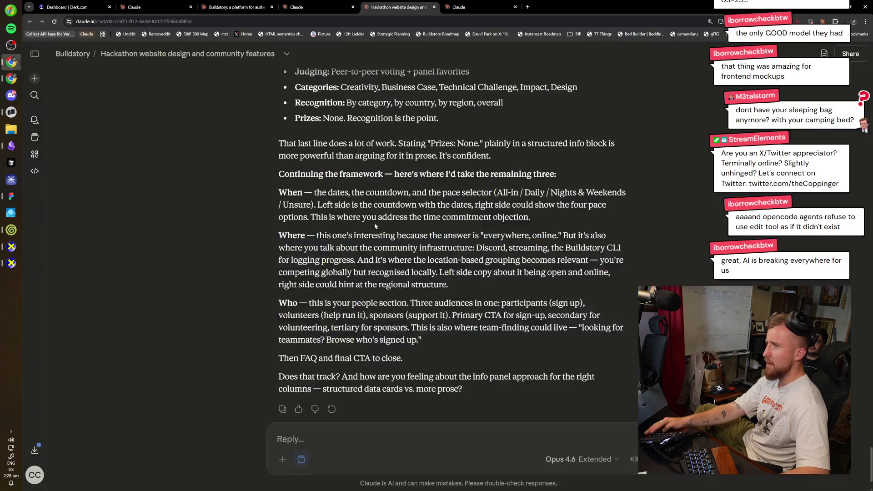
key(ctrl+Tab)
key(ctrl+shift+Tab)
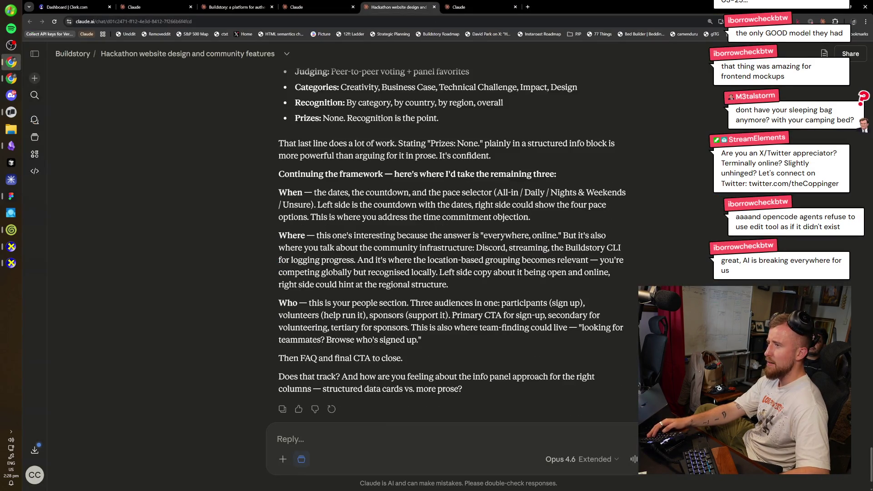
key(alt+Tab)
click(441, 331)
double_click(441, 333)
text(who)
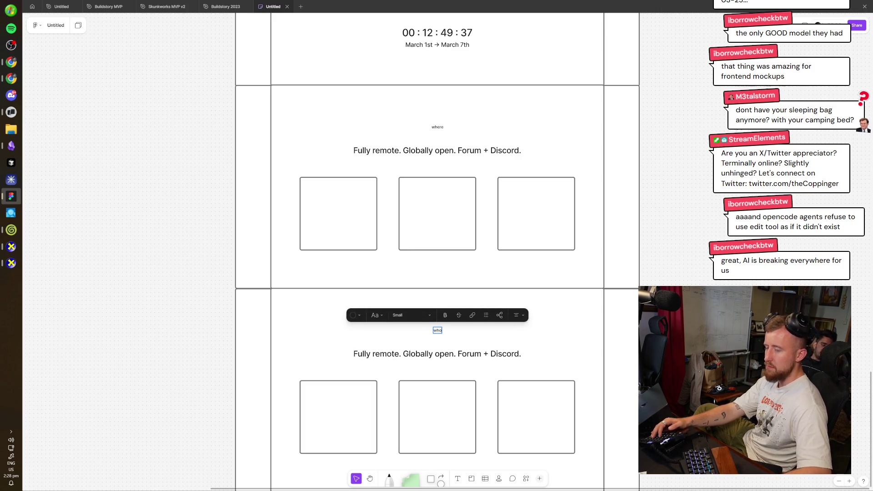
key(Escape)
scroll(492, 182, up, 5)
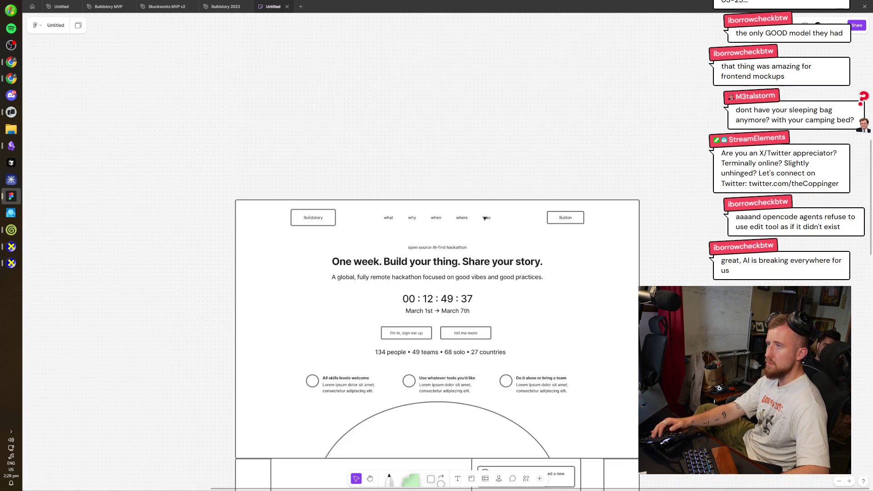
scroll(490, 219, up, 5)
- Copy the 'who' nav link to its right, rename it 'sponsorship', and select all six links
click(584, 199)
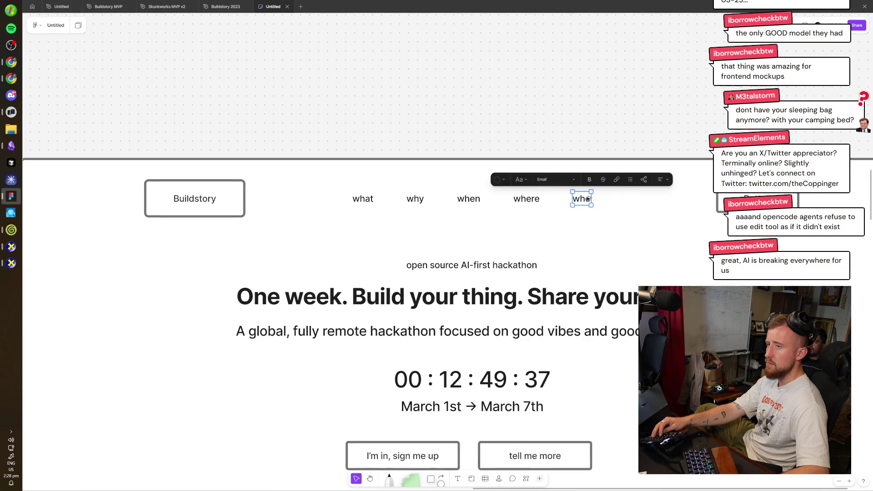
drag(587, 199, 634, 198)
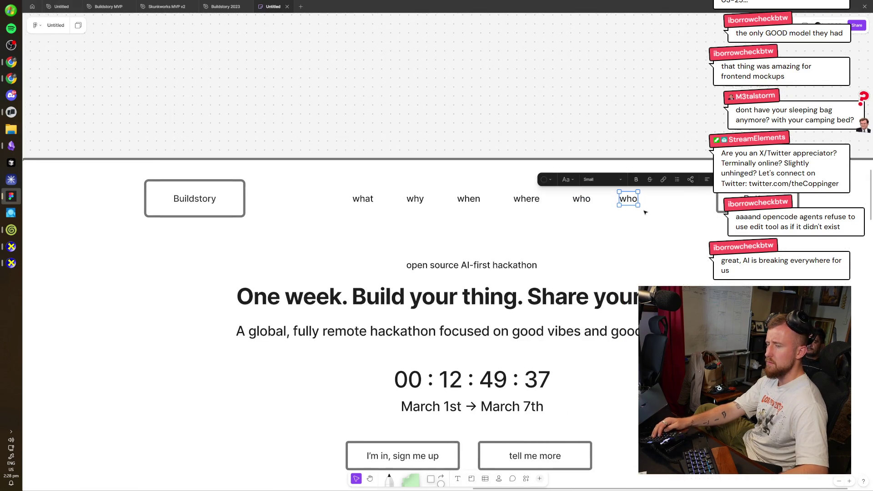
key(Return)
text(spn)
key(BackSpace)
text(o)
key(BackSpace)
text(onsorship)
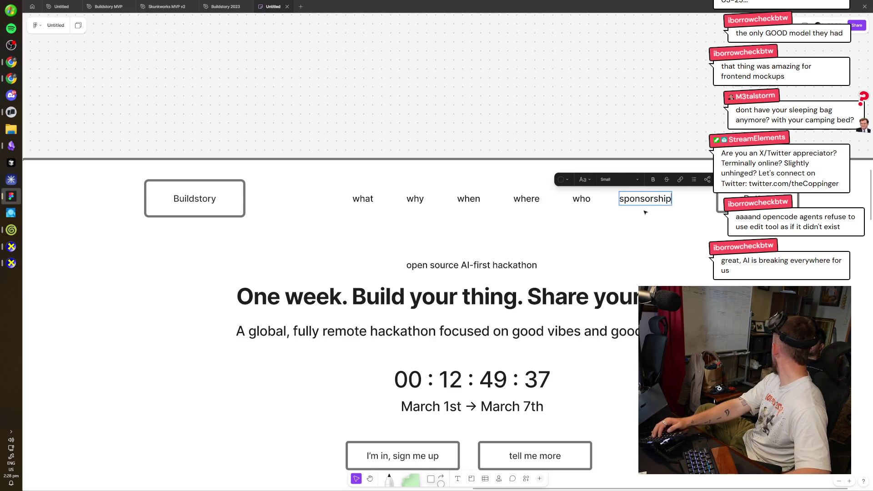
drag(672, 89, 353, 230)
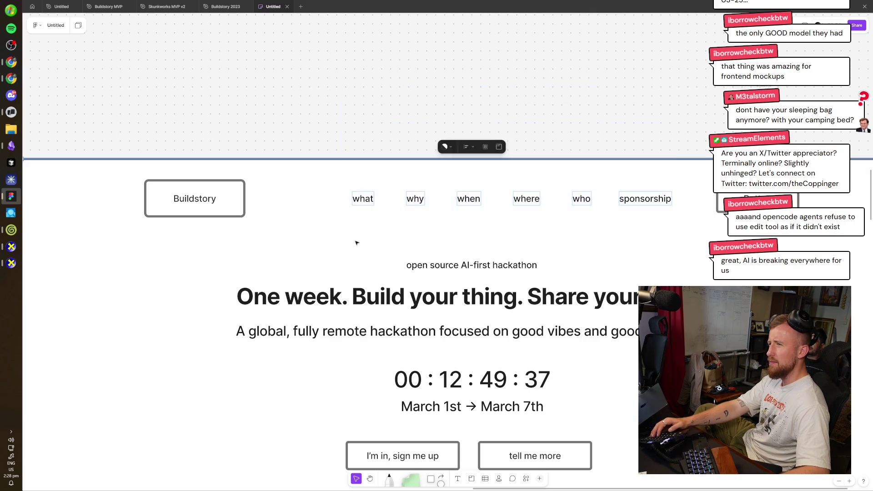